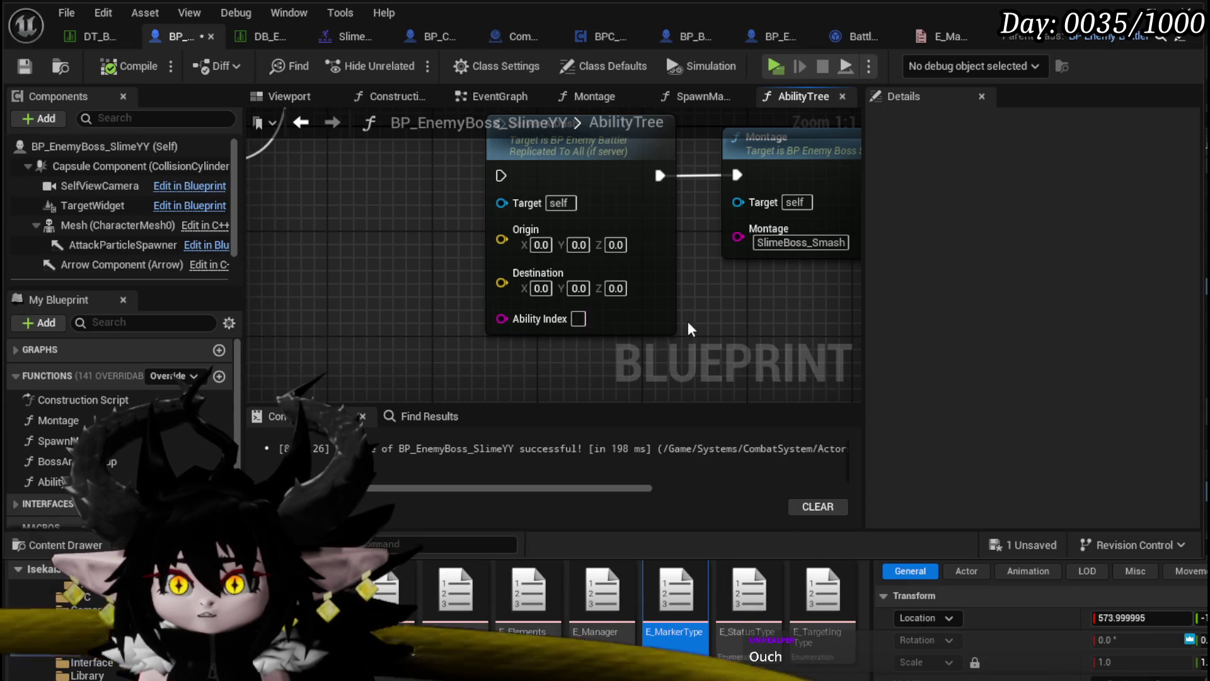
Change the Montage after Server AIDash from SlimeBoss_Smash to SlimeBoss_Move.
left_click_drag(719, 312, 501, 340)
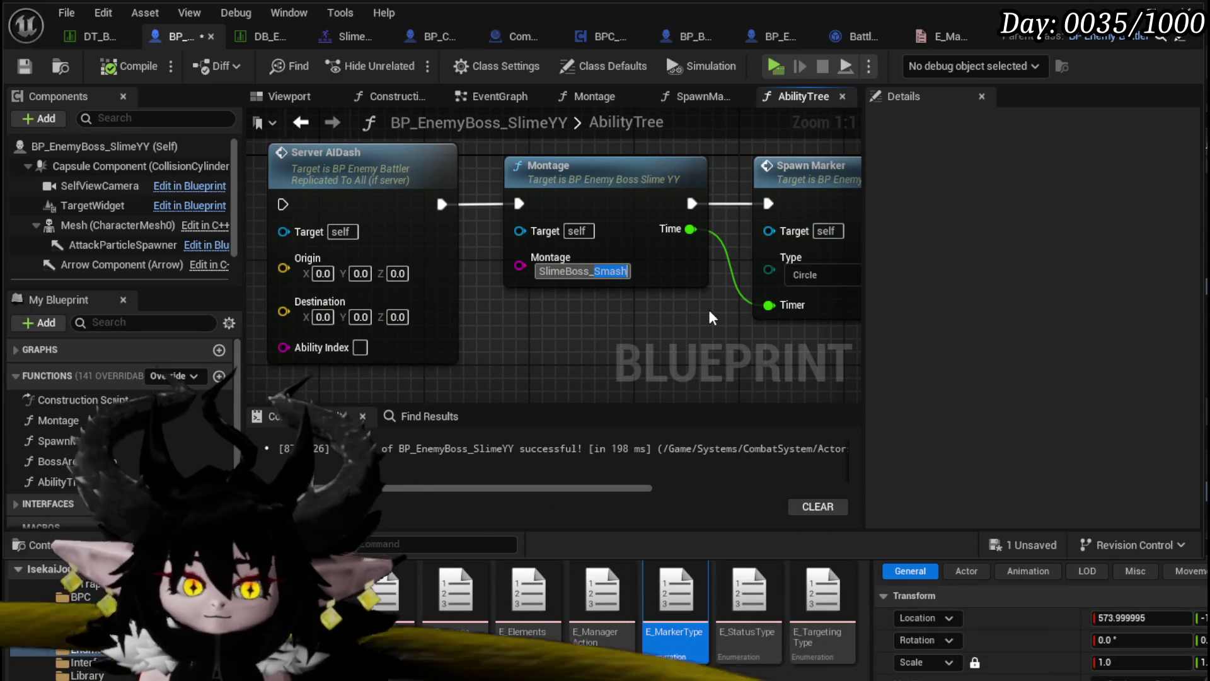
type("Move")
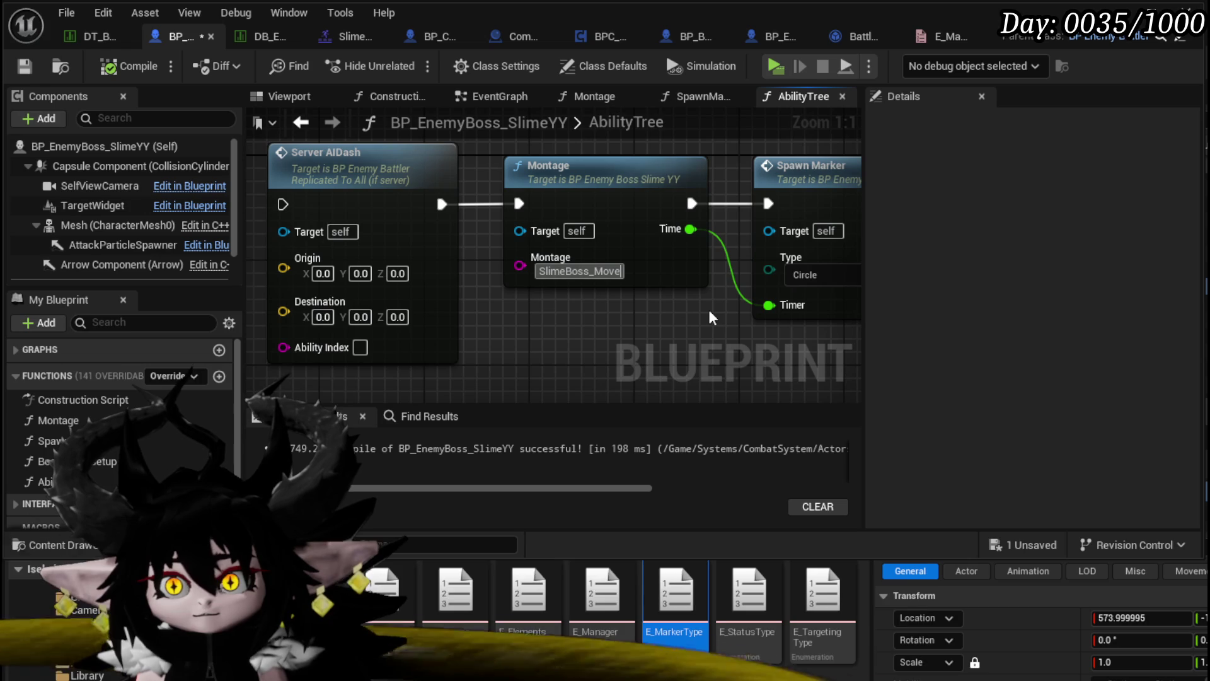
key("Return")
Compile and save BP_EnemyBoss_SlimeYY.
scroll(713, 321, "down", 2)
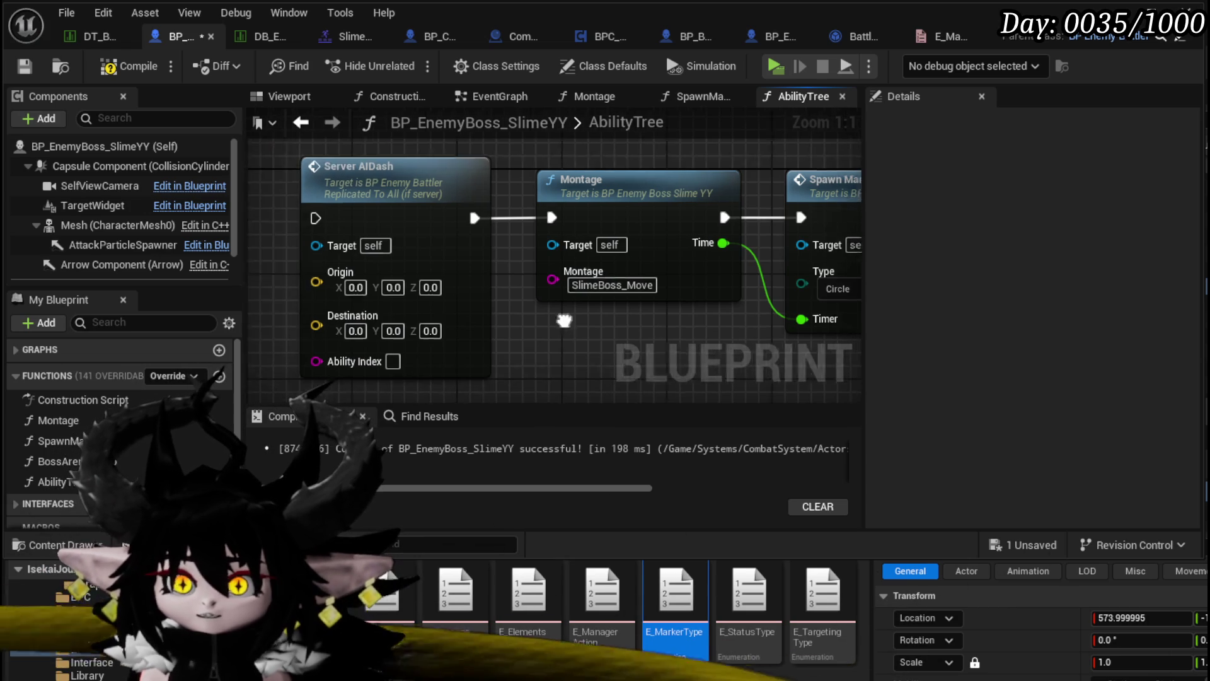
left_click_drag(442, 298, 530, 244)
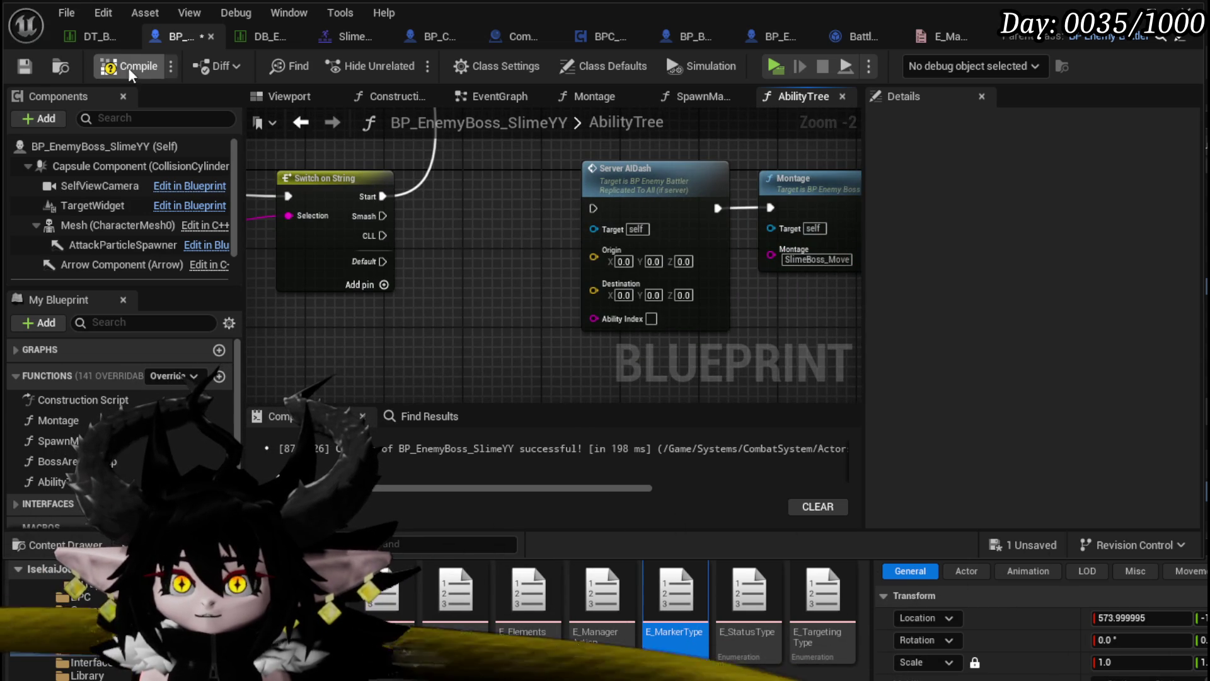
left_click(128, 67)
left_click(25, 66)
Review the Switch on String node and the options for feeding Server AIDash's Origin input.
mouse_move(523, 246)
left_mouse_down()
mouse_move(324, 257)
mouse_move(502, 314)
mouse_move(791, 330)
left_mouse_up()
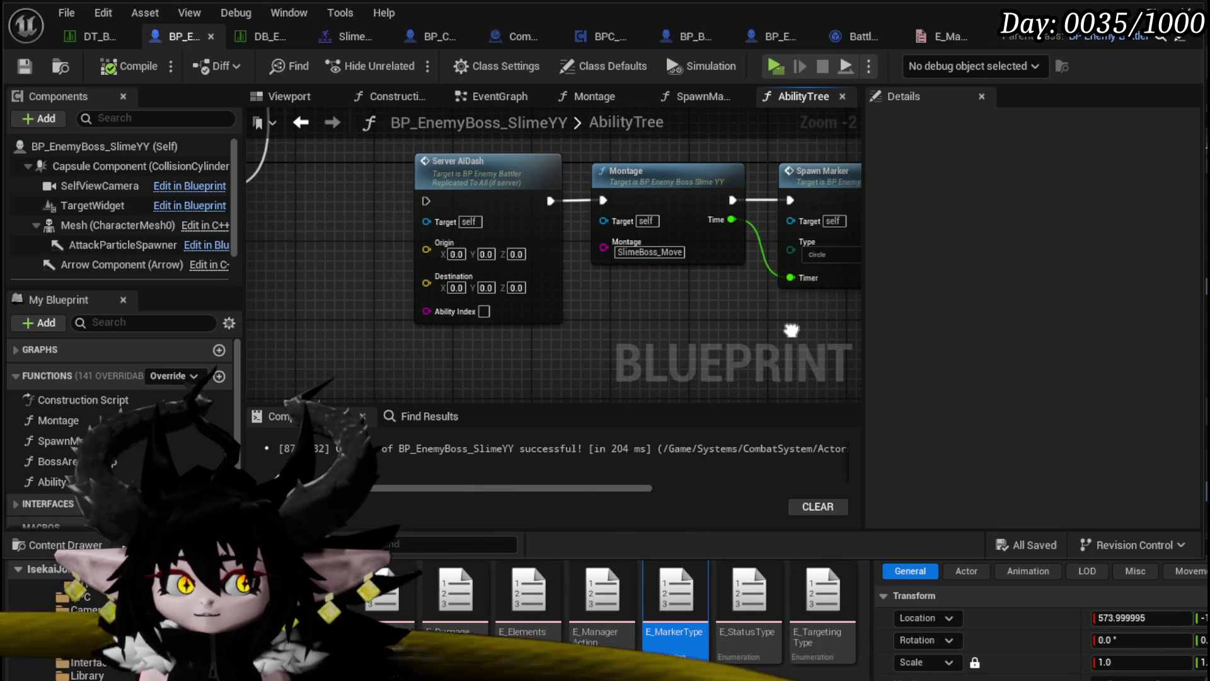
mouse_move(377, 208)
left_mouse_down()
mouse_move(530, 205)
mouse_move(457, 261)
mouse_move(470, 215)
left_mouse_up()
left_click(430, 237)
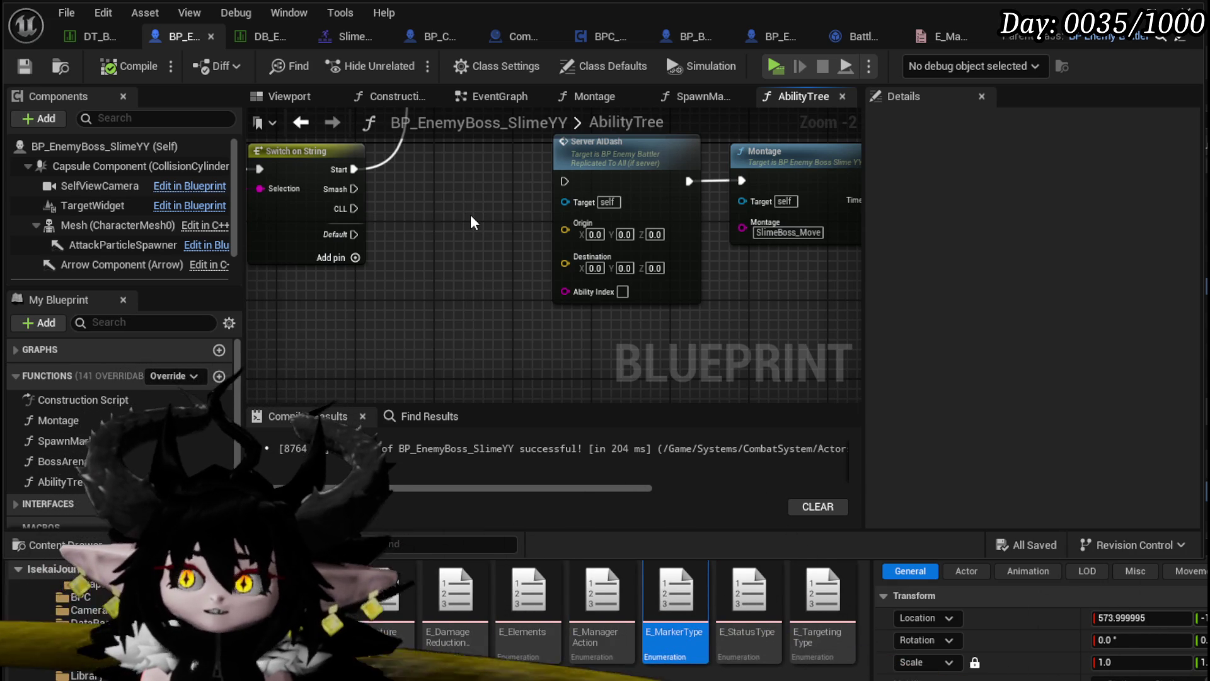
scroll(449, 244, "down", 1)
mouse_move(449, 243)
left_mouse_down()
mouse_move(484, 315)
mouse_move(451, 161)
left_mouse_up()
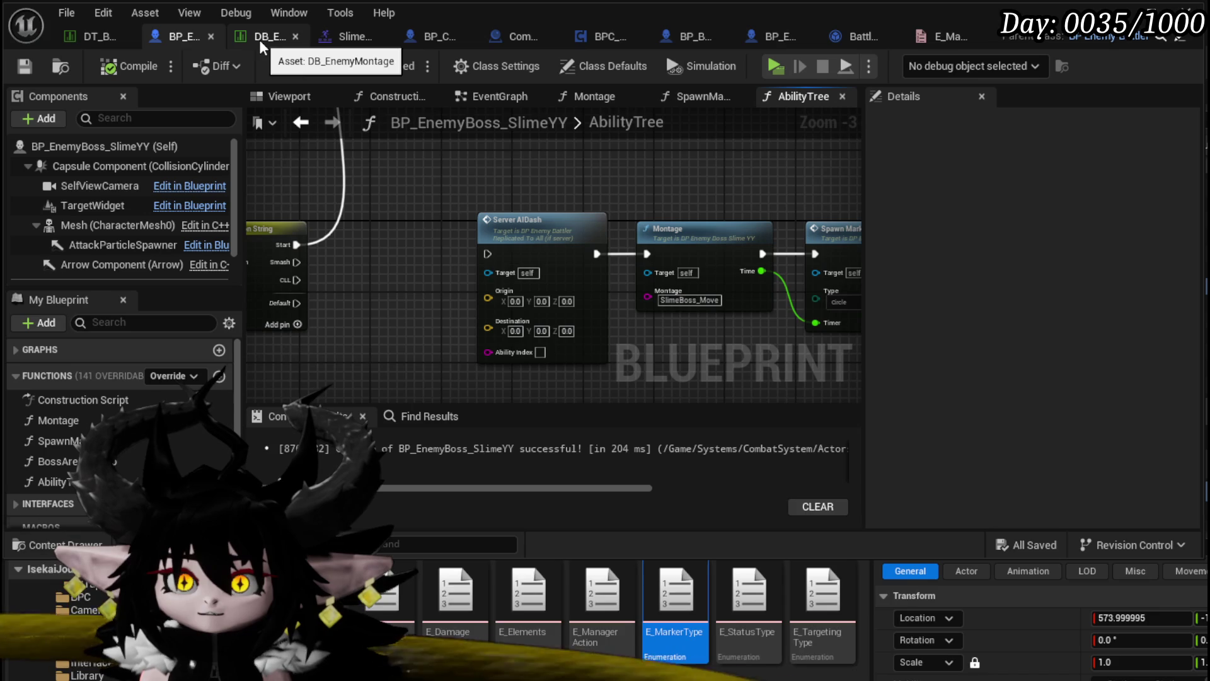
left_click(846, 37)
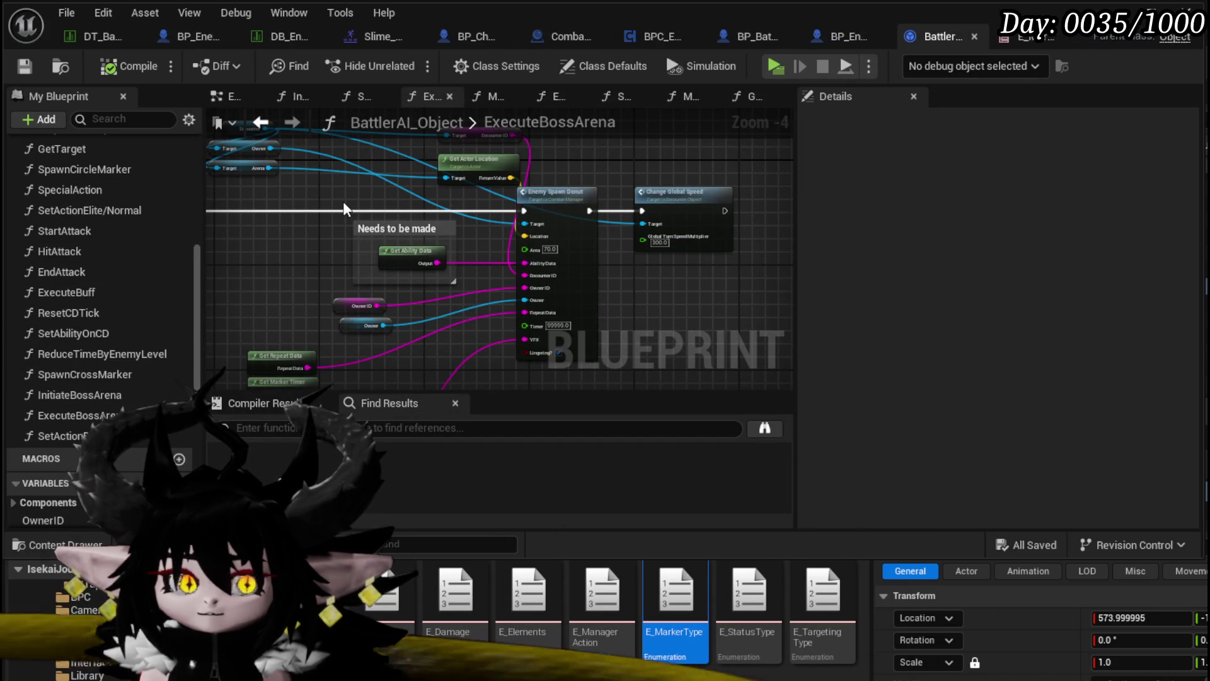
Open BattlerAI_Object's GetAction, SetActionBoss and ExecuteAction function graphs in turn.
scroll(124, 255, "up", 5)
scroll(125, 250, "up", 3)
double_click(127, 268)
mouse_move(539, 230)
left_mouse_down()
mouse_move(227, 263)
mouse_move(362, 242)
mouse_move(356, 197)
left_mouse_up()
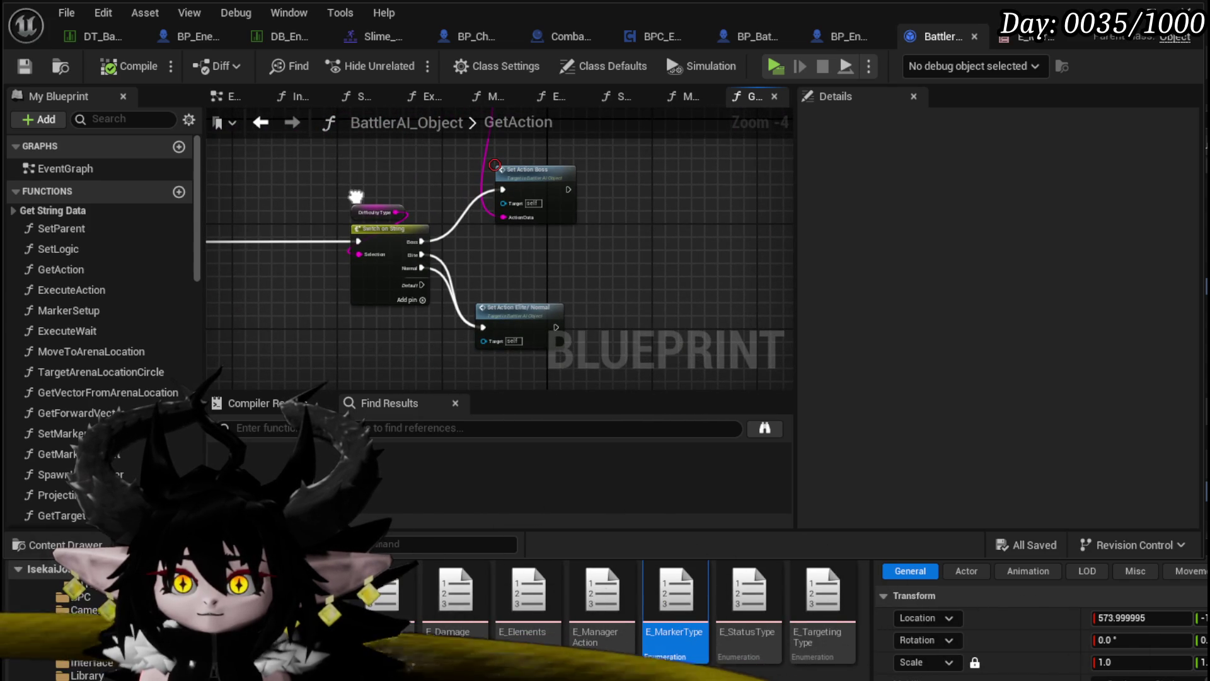
double_click(561, 183)
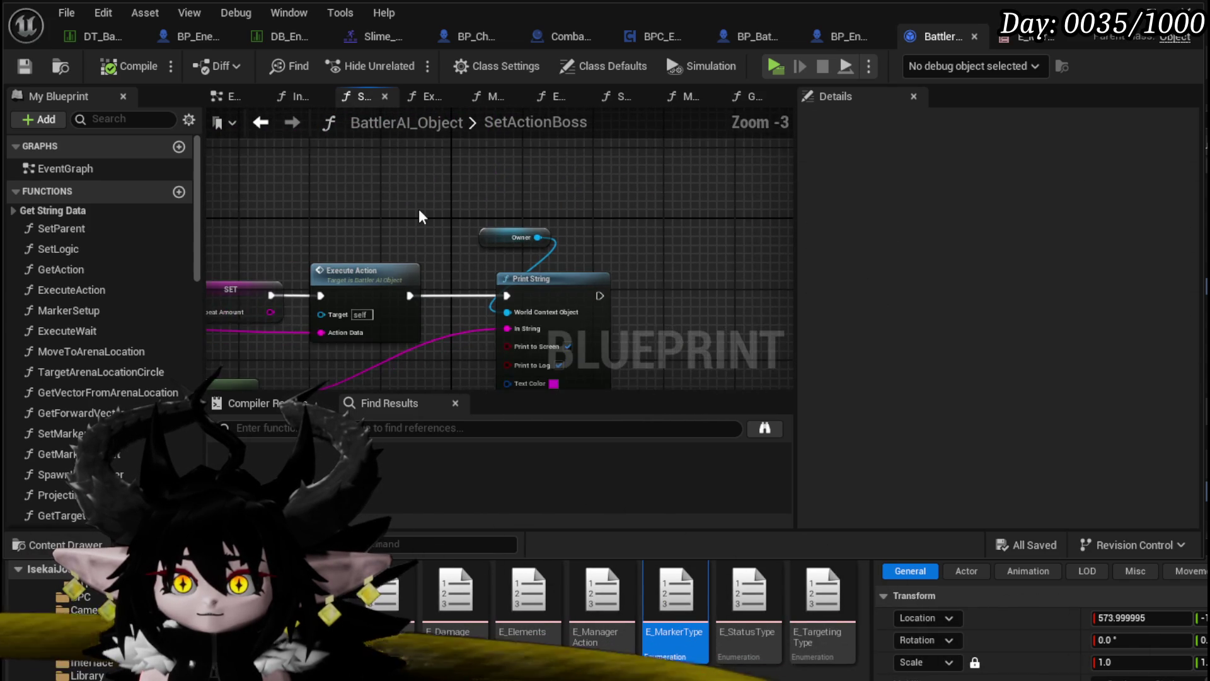
scroll(643, 205, "down", 3)
double_click(629, 232)
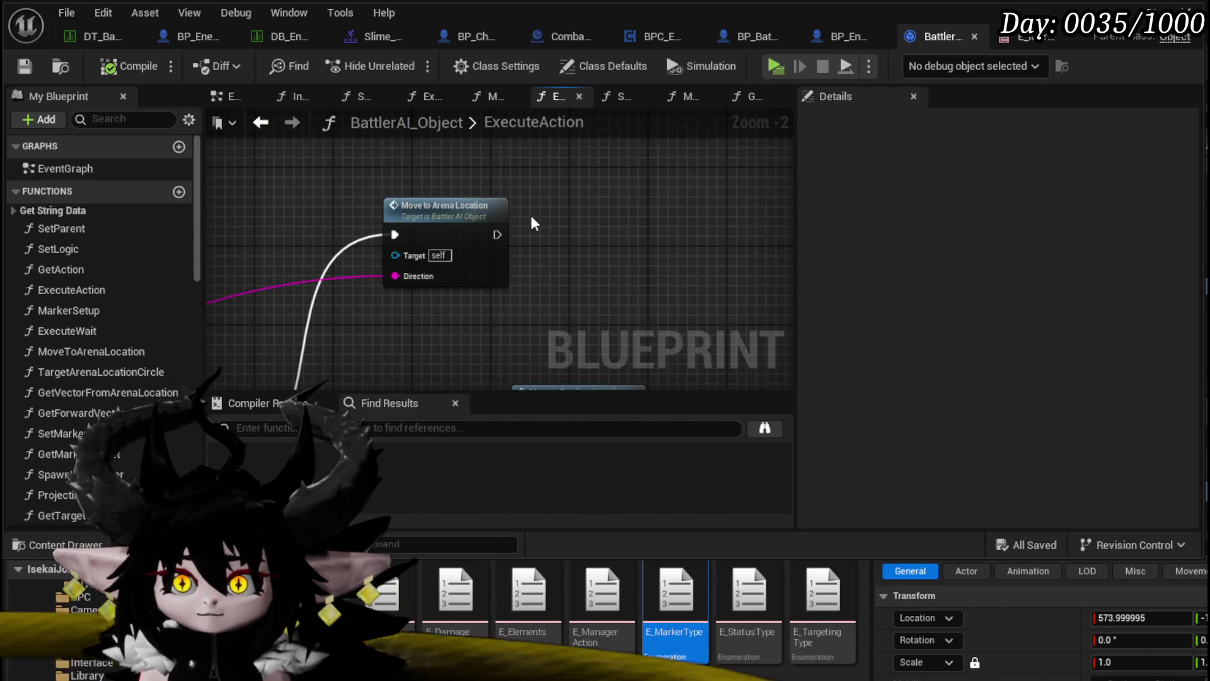
Delete the unused GET node from the ExecuteAction graph.
scroll(532, 221, "down", 2)
mouse_move(321, 331)
left_mouse_down()
mouse_move(385, 195)
mouse_move(398, 301)
left_mouse_up()
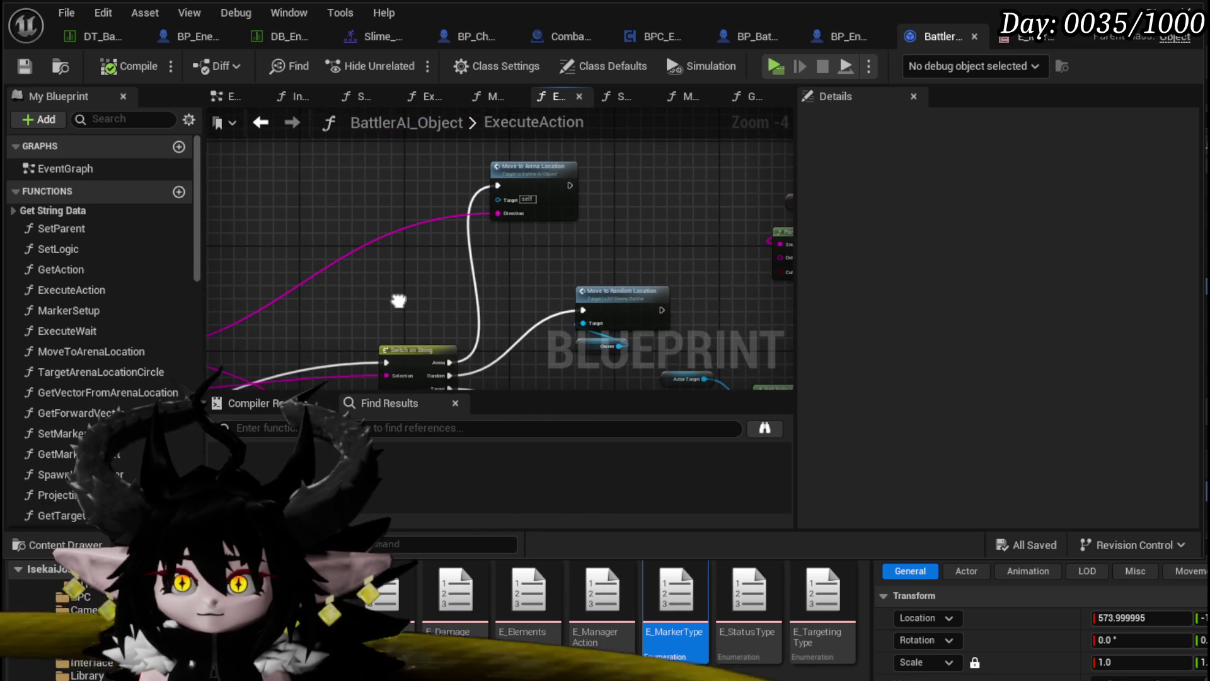
scroll(684, 225, "down", 3)
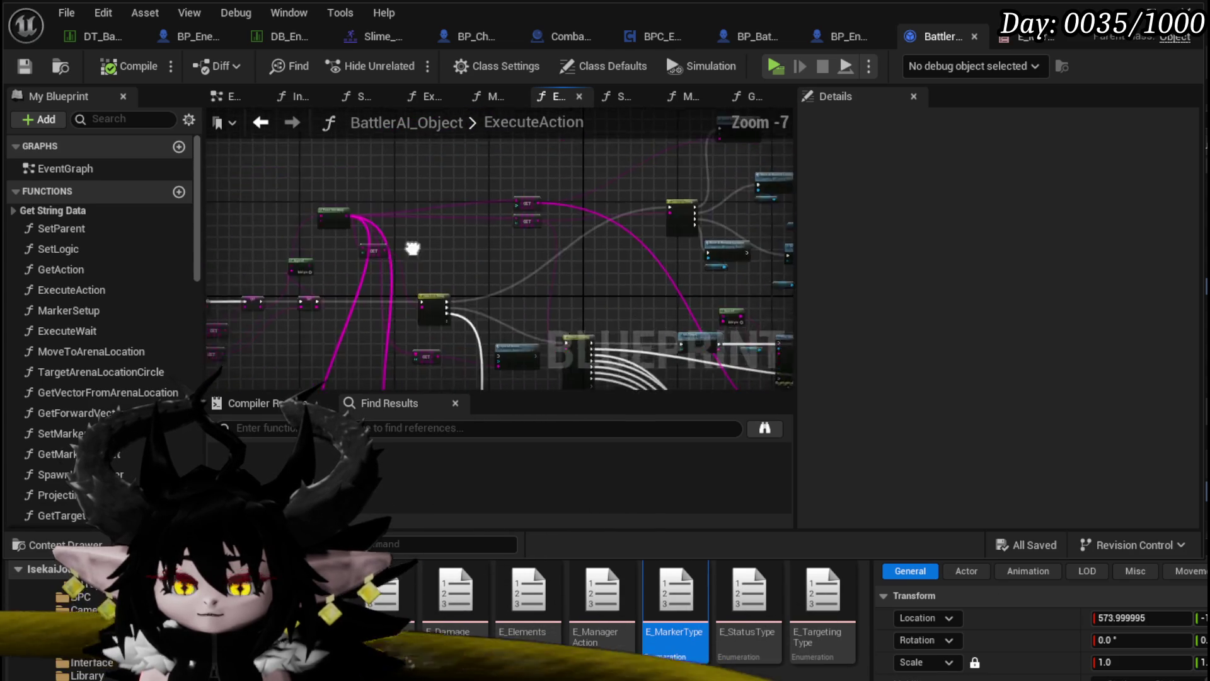
scroll(350, 274, "up", 3)
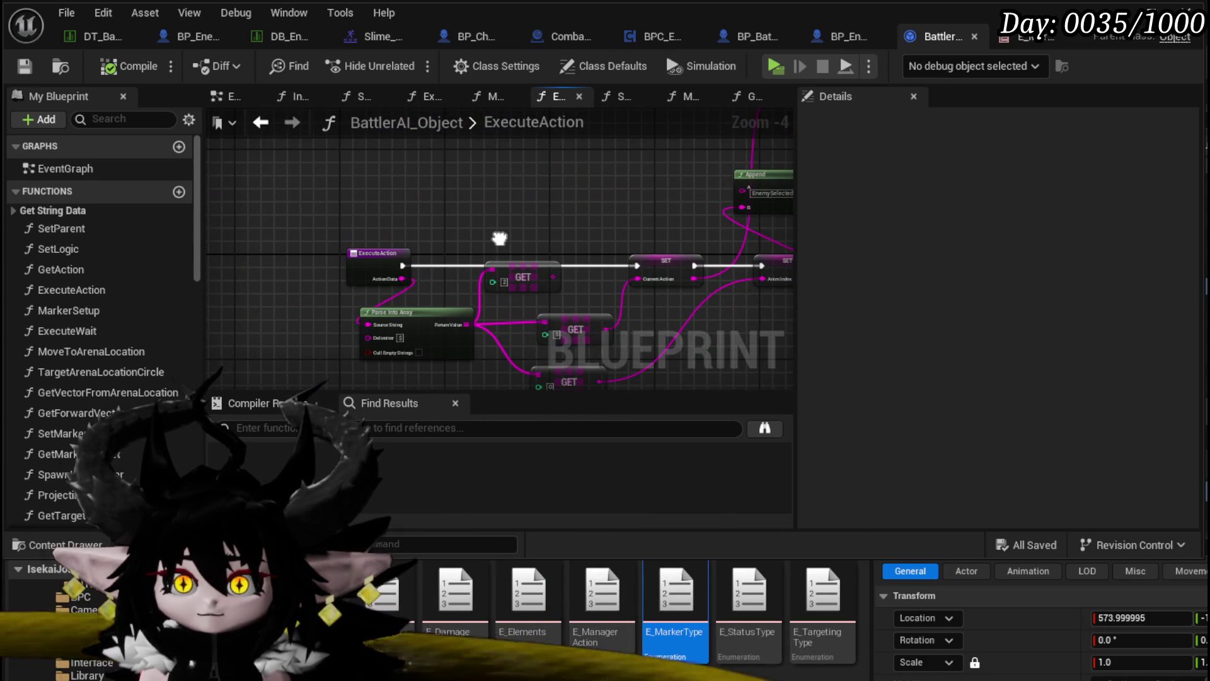
left_click_drag(499, 238, 491, 239)
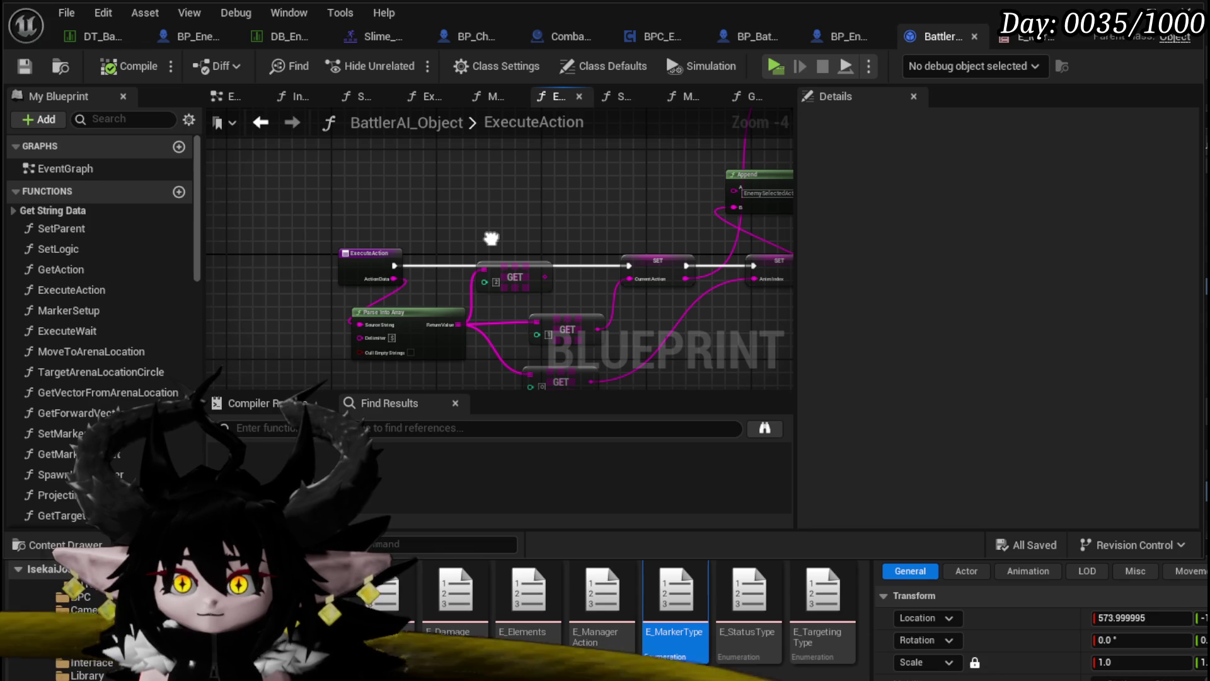
left_click_drag(515, 265, 482, 205)
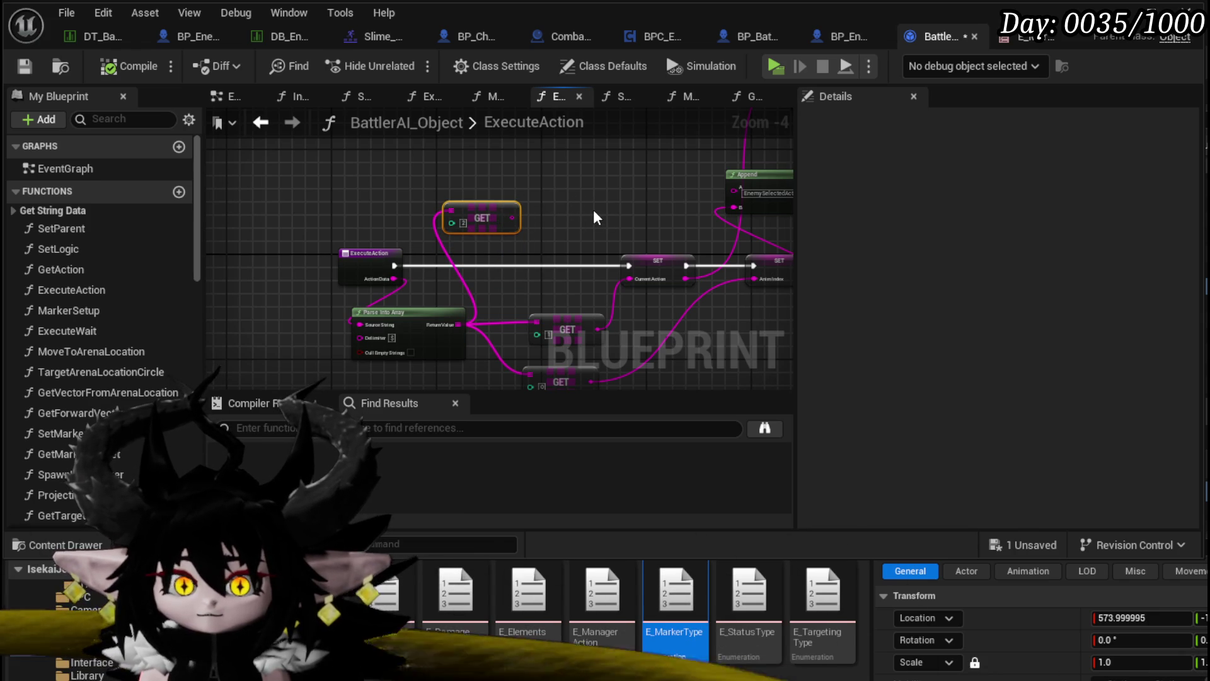
key("Delete")
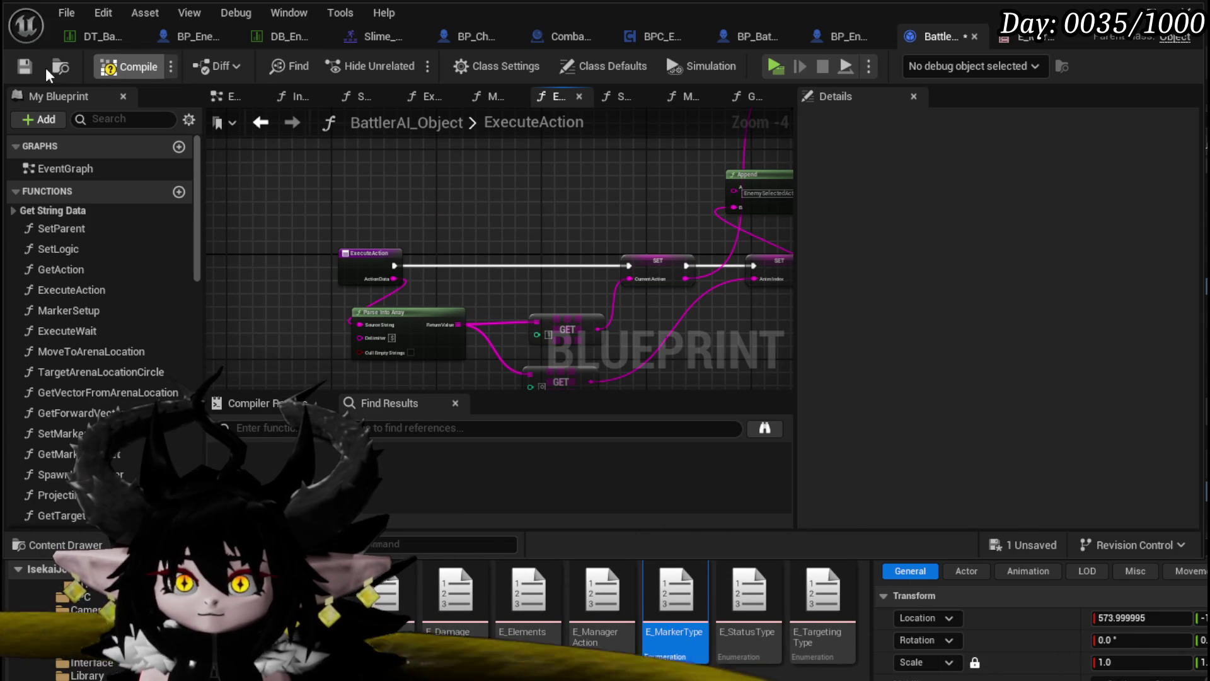
Compile and save BattlerAI_Object, then look over the Append node and ExecuteAction entry.
left_click(30, 68)
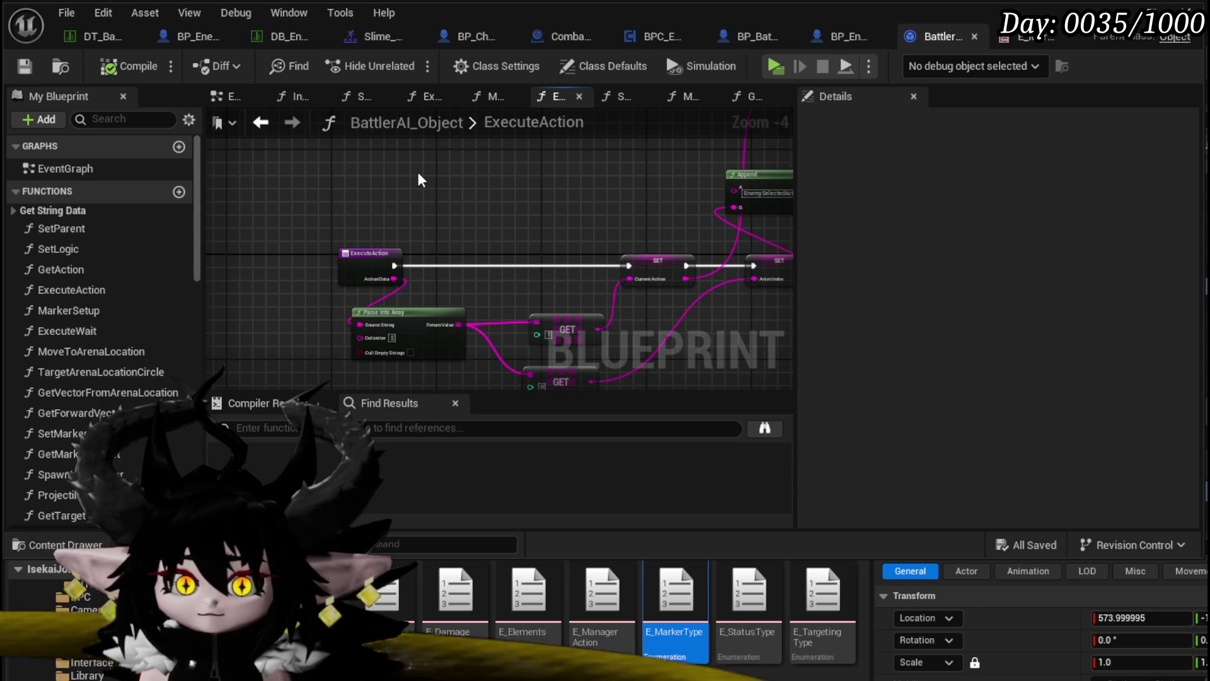
mouse_move(419, 174)
left_mouse_down()
mouse_move(299, 158)
mouse_move(384, 154)
mouse_move(353, 147)
mouse_move(370, 147)
mouse_move(256, 178)
left_mouse_up()
scroll(474, 261, "up", 3)
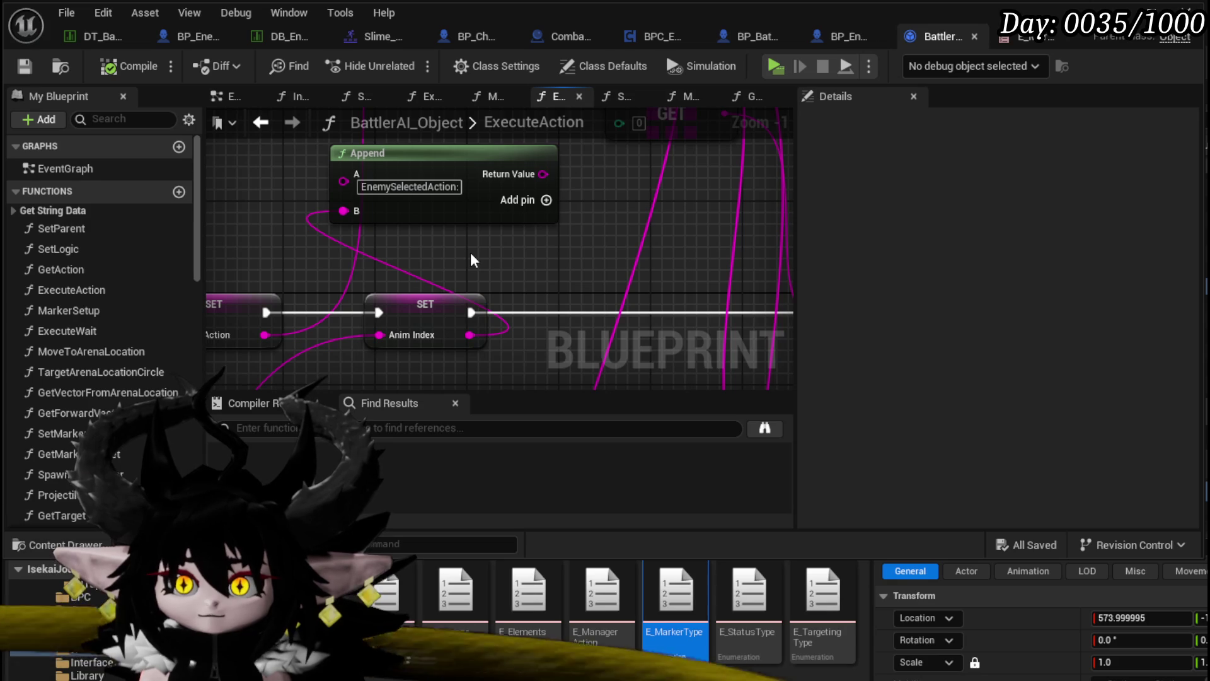
scroll(470, 252, "down", 6)
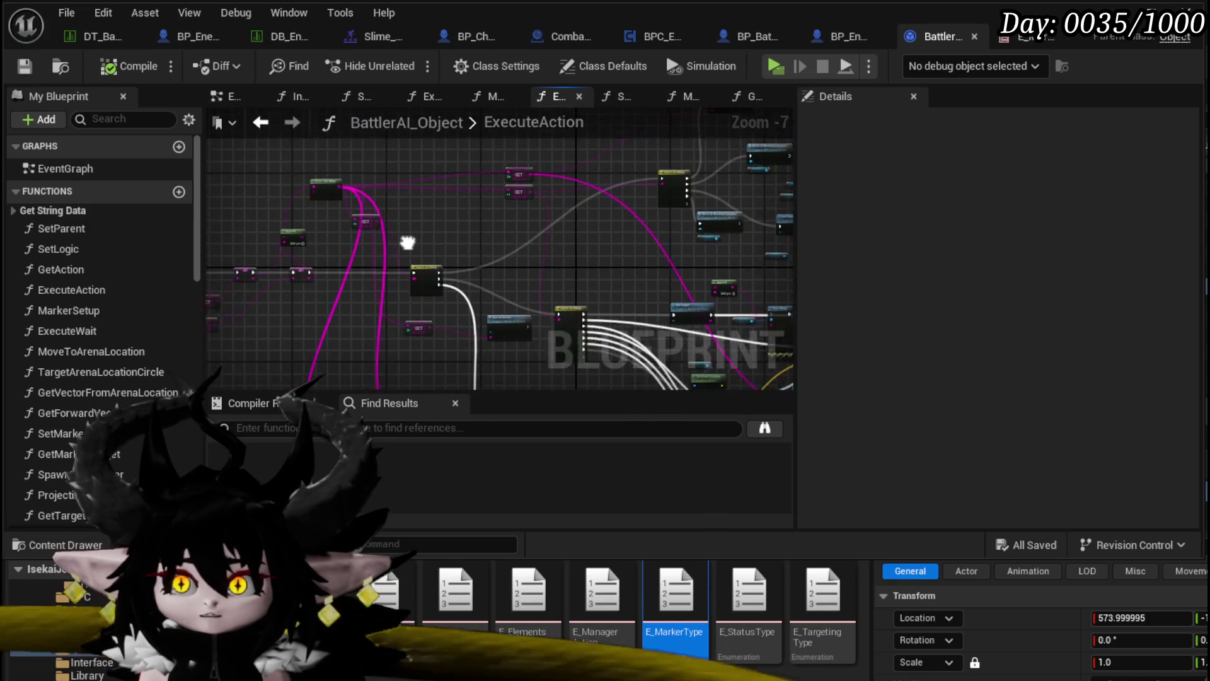
scroll(381, 225, "up", 4)
mouse_move(490, 180)
left_mouse_down()
mouse_move(339, 165)
mouse_move(469, 229)
left_mouse_up()
left_click(375, 194)
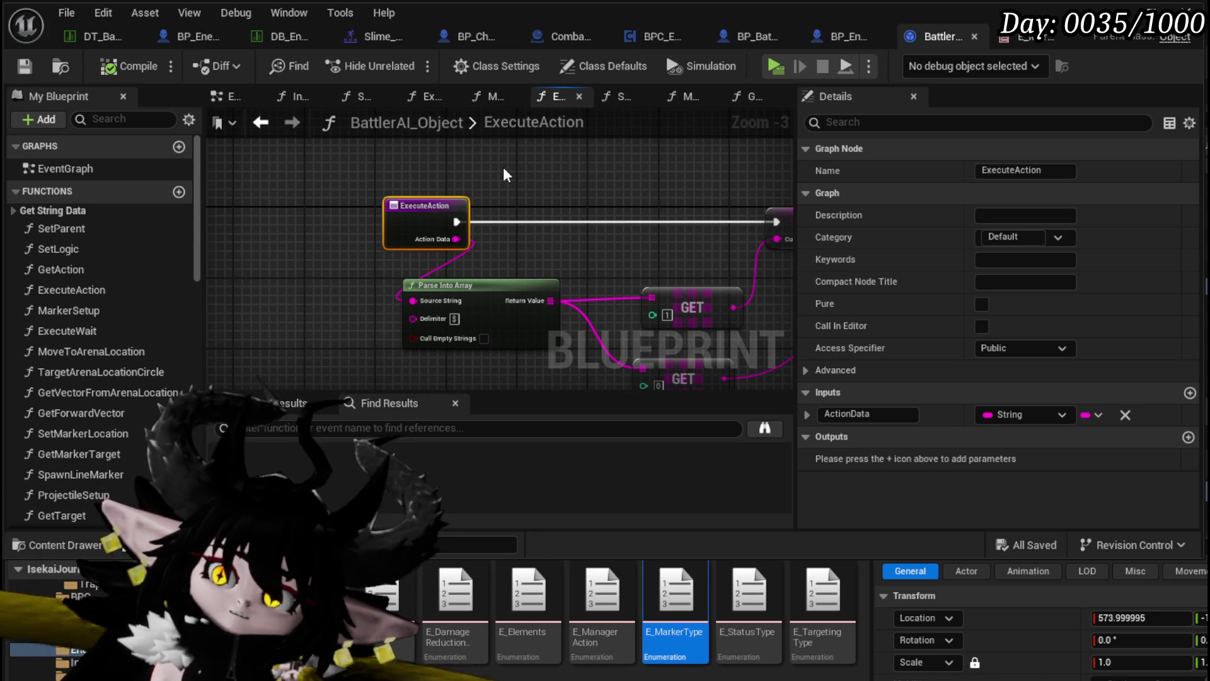
Check BP_EnemyBattler's Server_AIDash event inputs (Origin, Destination, AbilityIndex), then return to AbilityTree.
left_click(503, 167)
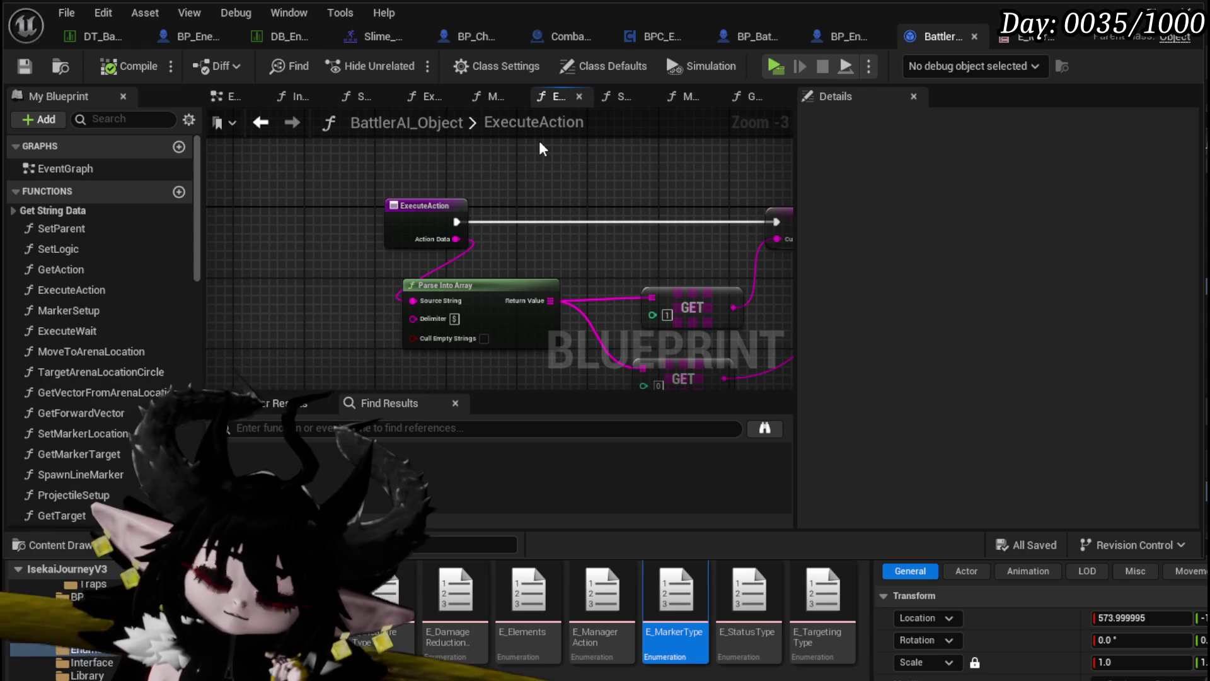
left_click(844, 36)
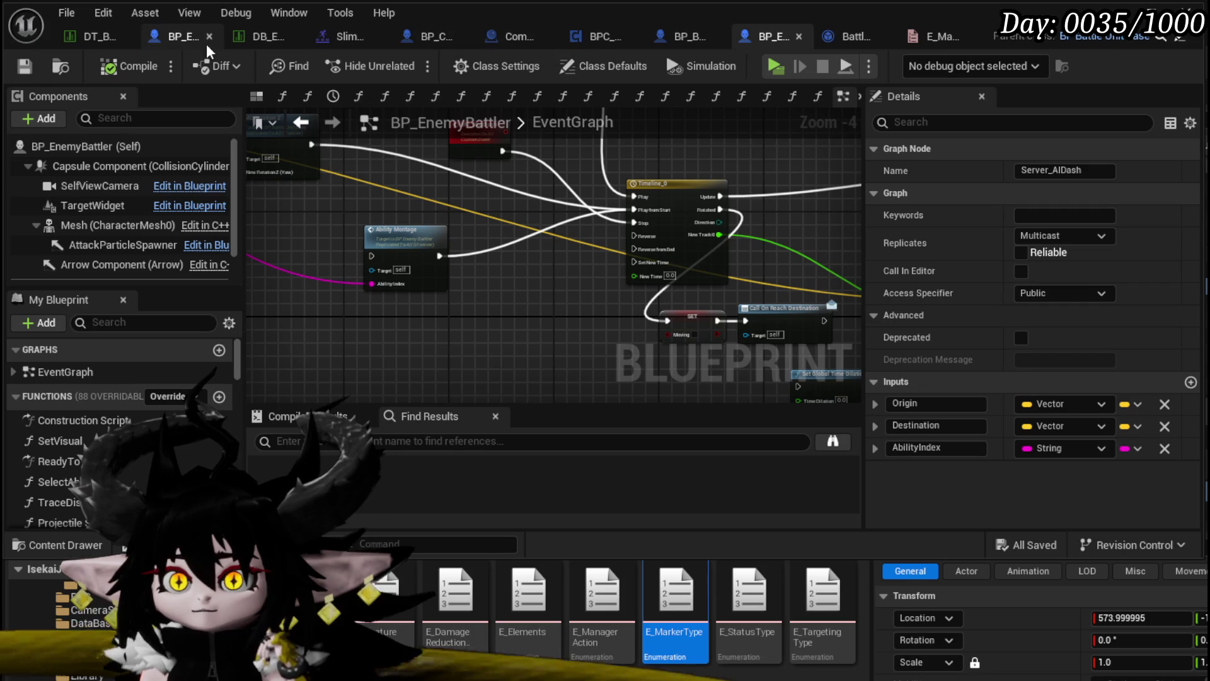
left_click(170, 36)
Open the BossArenaSetup function graph and lay out the combat manager lookup chain.
mouse_move(421, 175)
left_mouse_down()
mouse_move(420, 150)
mouse_move(445, 150)
left_mouse_up()
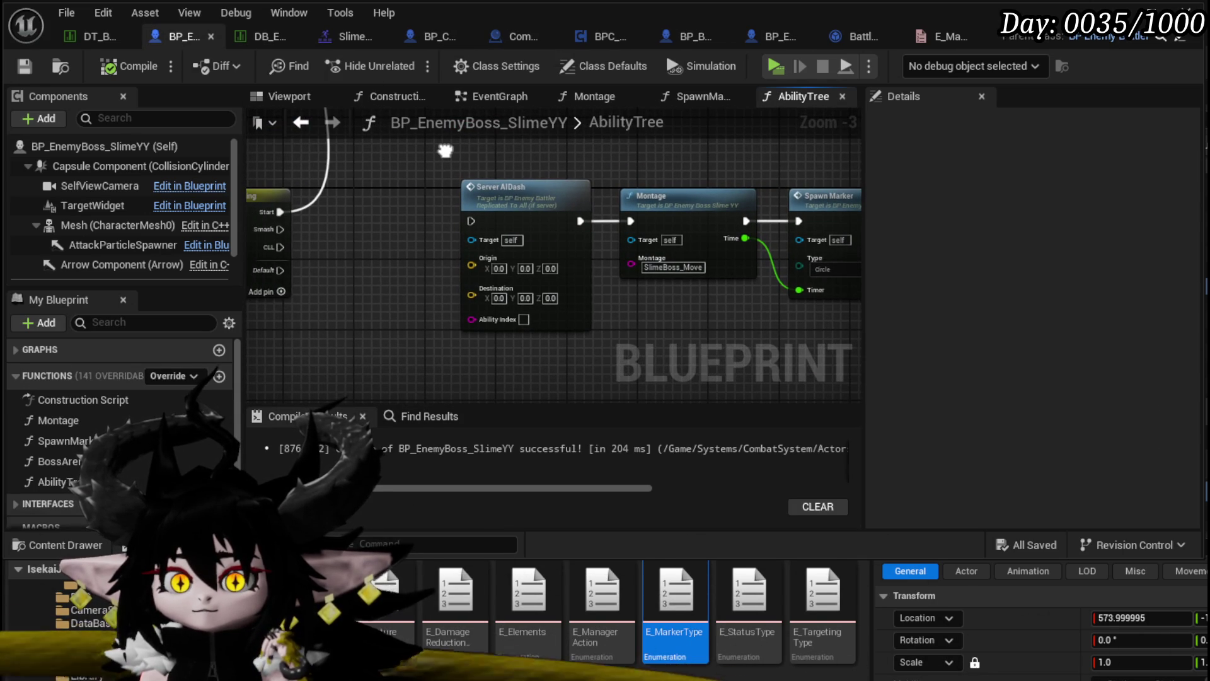
scroll(445, 150, "down", 3)
scroll(522, 249, "up", 3)
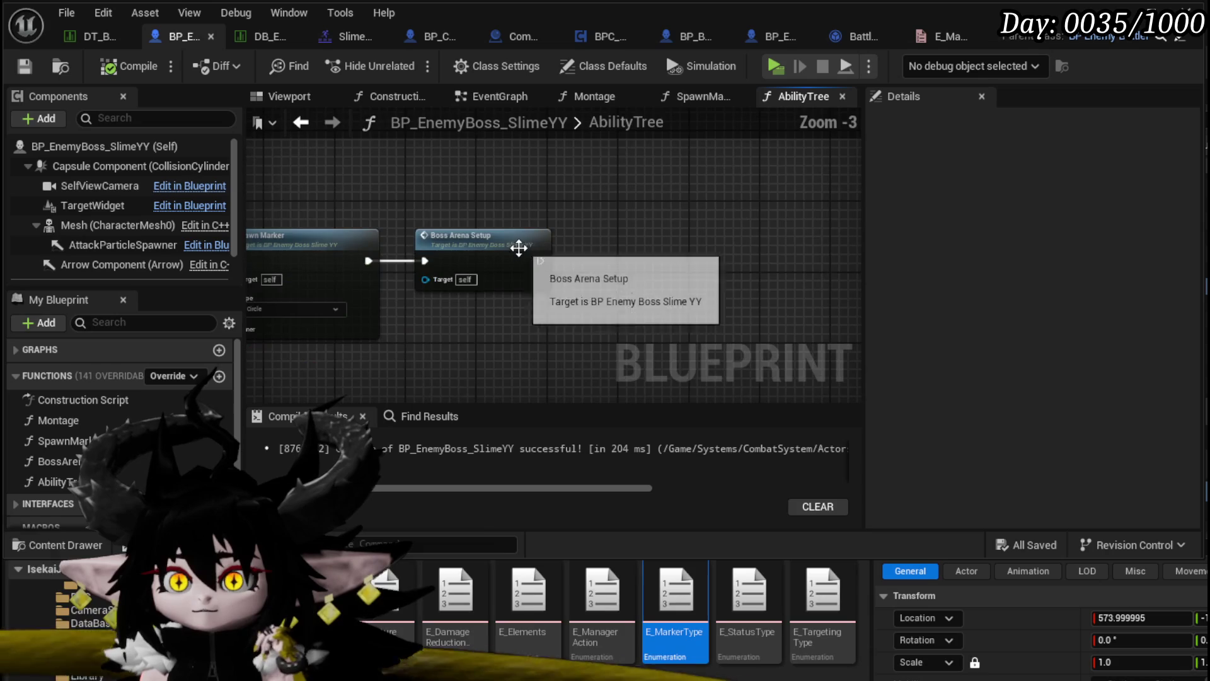
double_click(522, 249)
mouse_move(463, 234)
left_mouse_down()
mouse_move(475, 201)
mouse_move(603, 179)
left_mouse_up()
left_click_drag(610, 247, 380, 277)
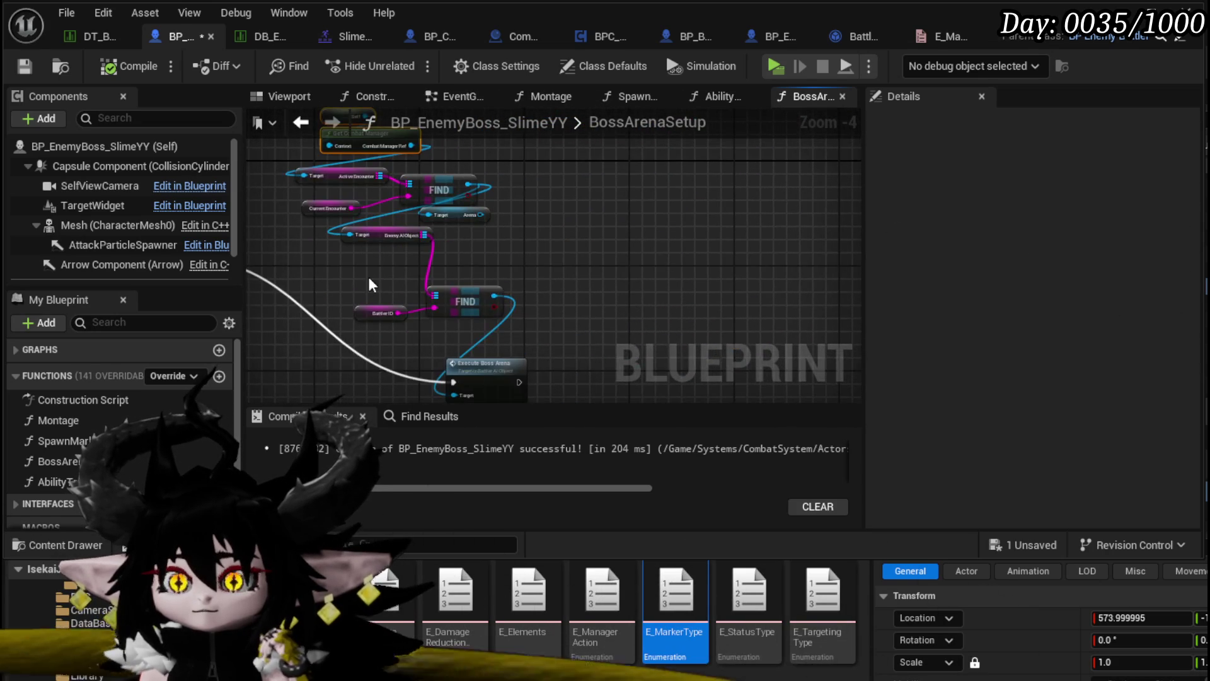
Collapse the combat manager lookup and FIND nodes into a new function named Get AIObject.
left_click_drag(335, 367, 622, 130)
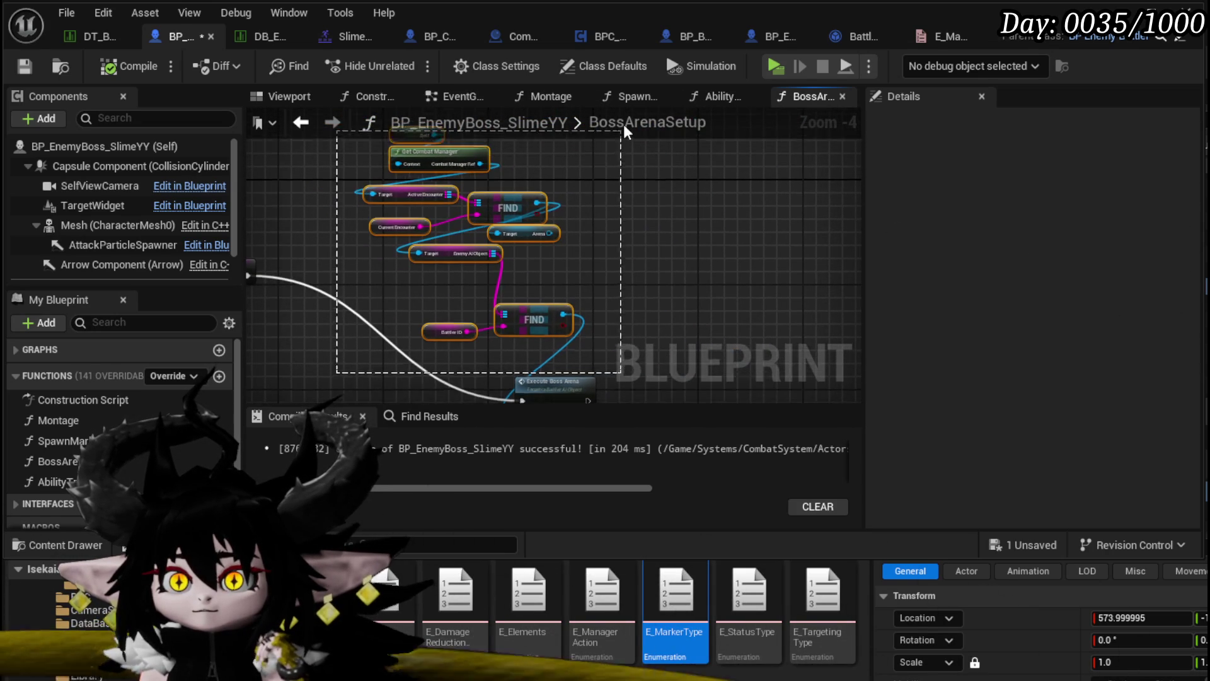
scroll(589, 187, "up", 2)
right_click(527, 288)
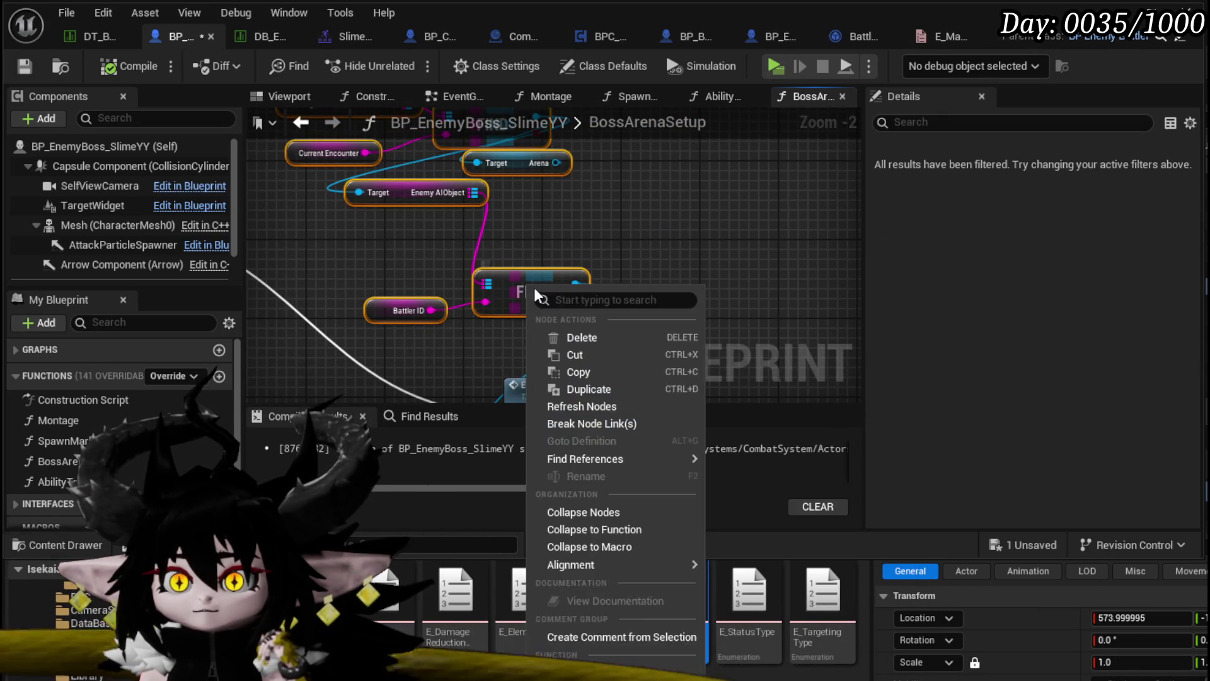
left_click(610, 535)
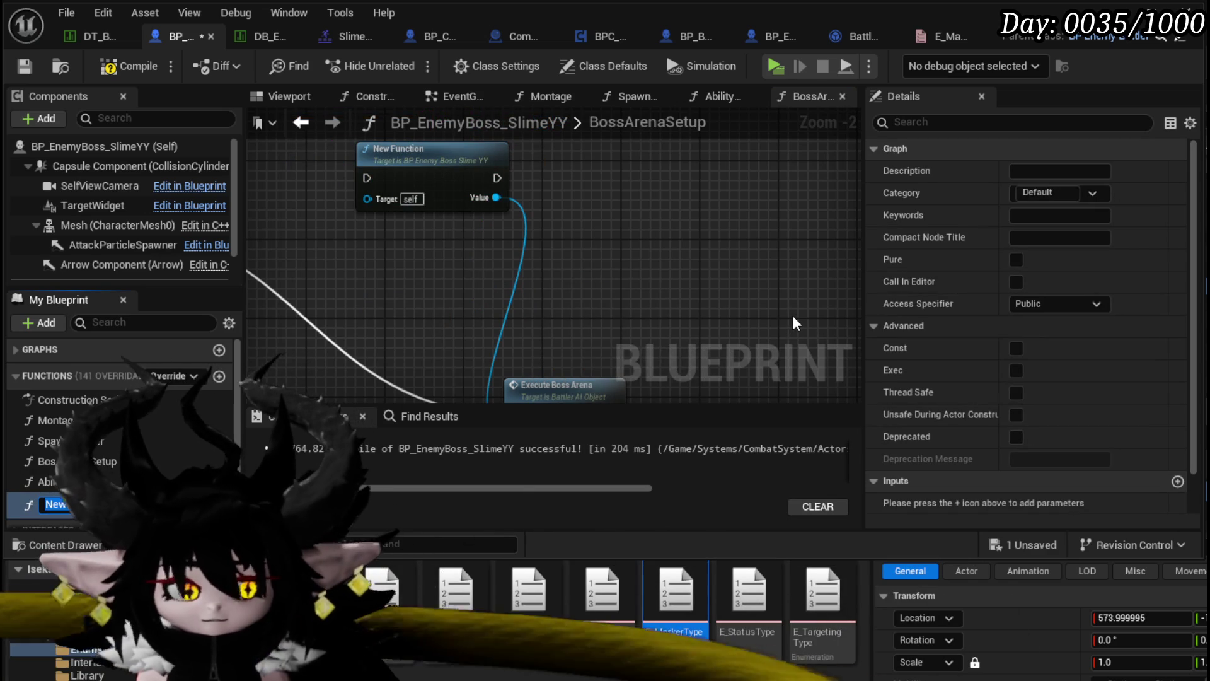
type("Get AIObject")
key("Return")
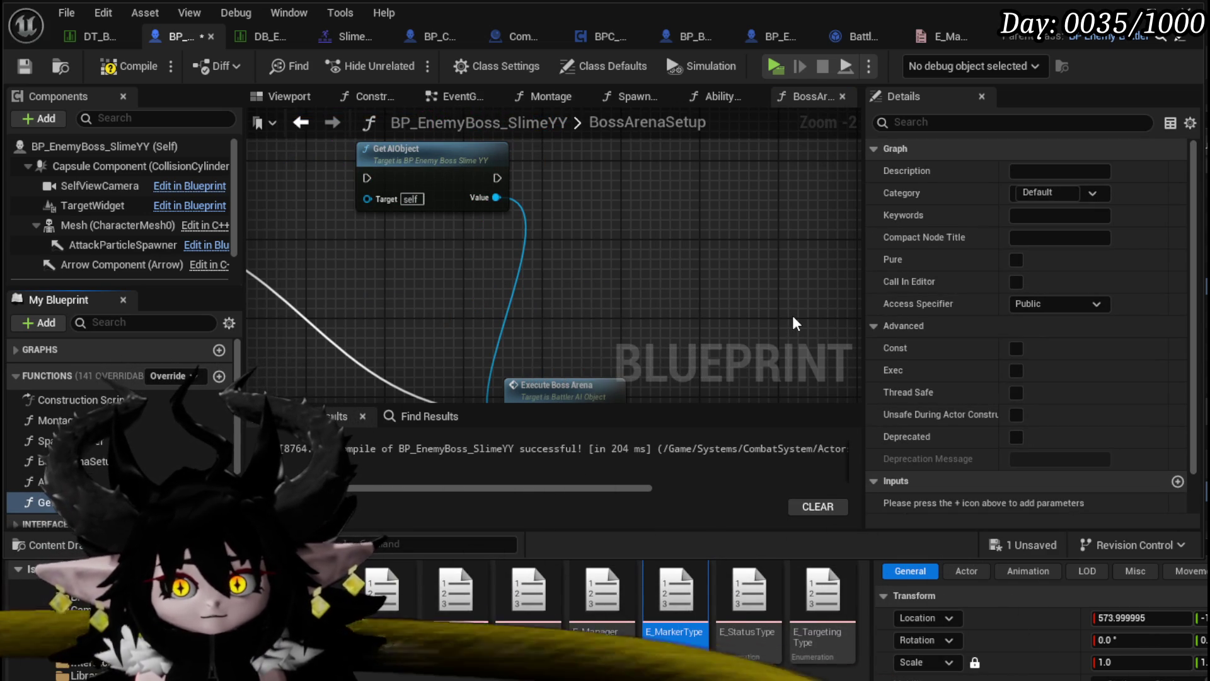
Make Get AIObject pure, place it beside Execute Boss Arena, then compile and save.
left_click(1015, 260)
mouse_move(399, 170)
left_mouse_down()
mouse_move(411, 304)
mouse_move(428, 306)
left_mouse_up()
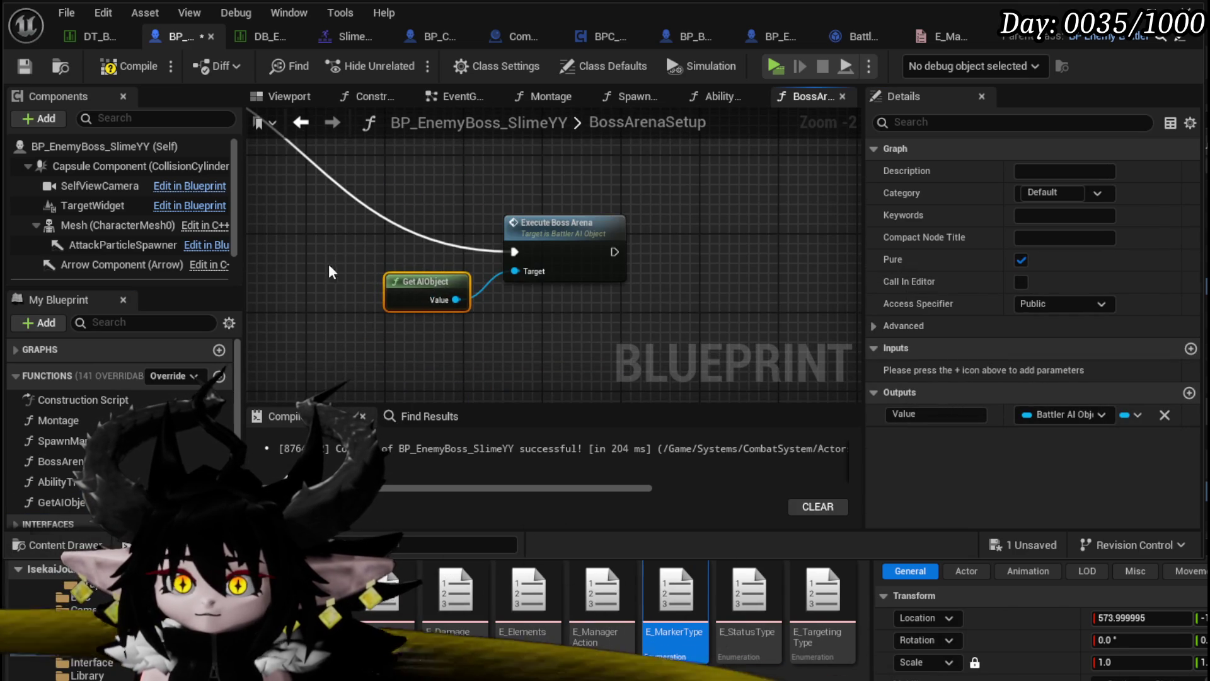
left_click(114, 65)
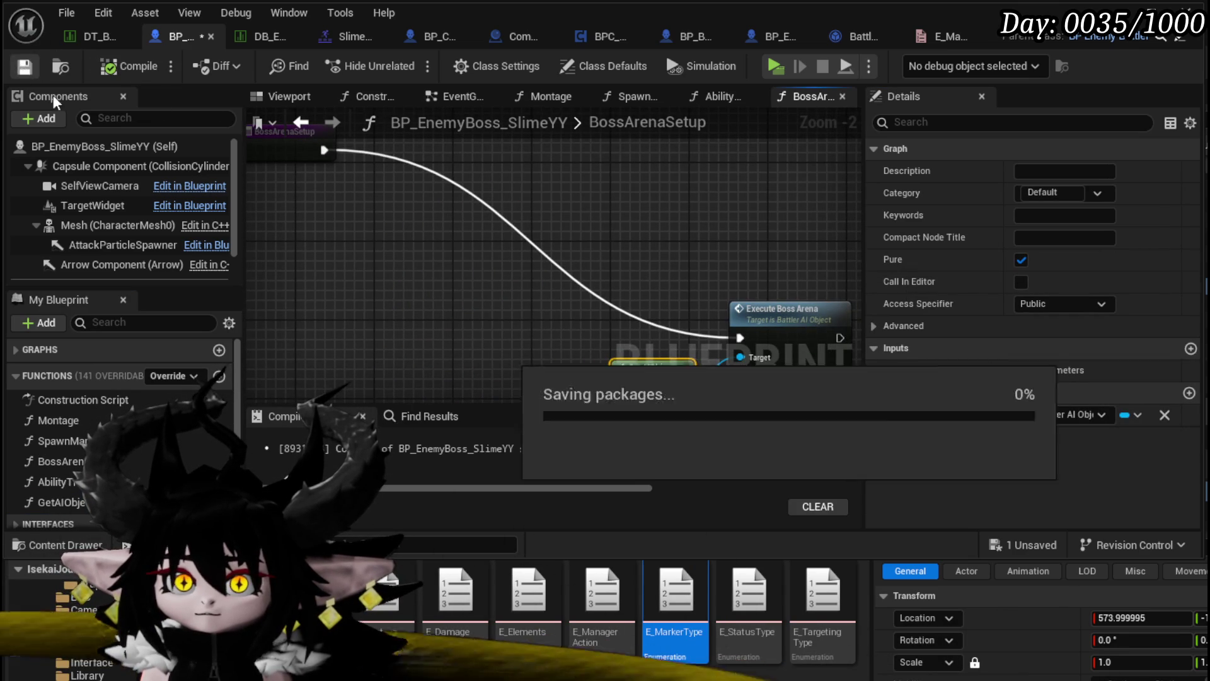
left_click(25, 66)
In AbilityTree, add a Get AIObject node feeding a new Execute Action call.
left_click(719, 96)
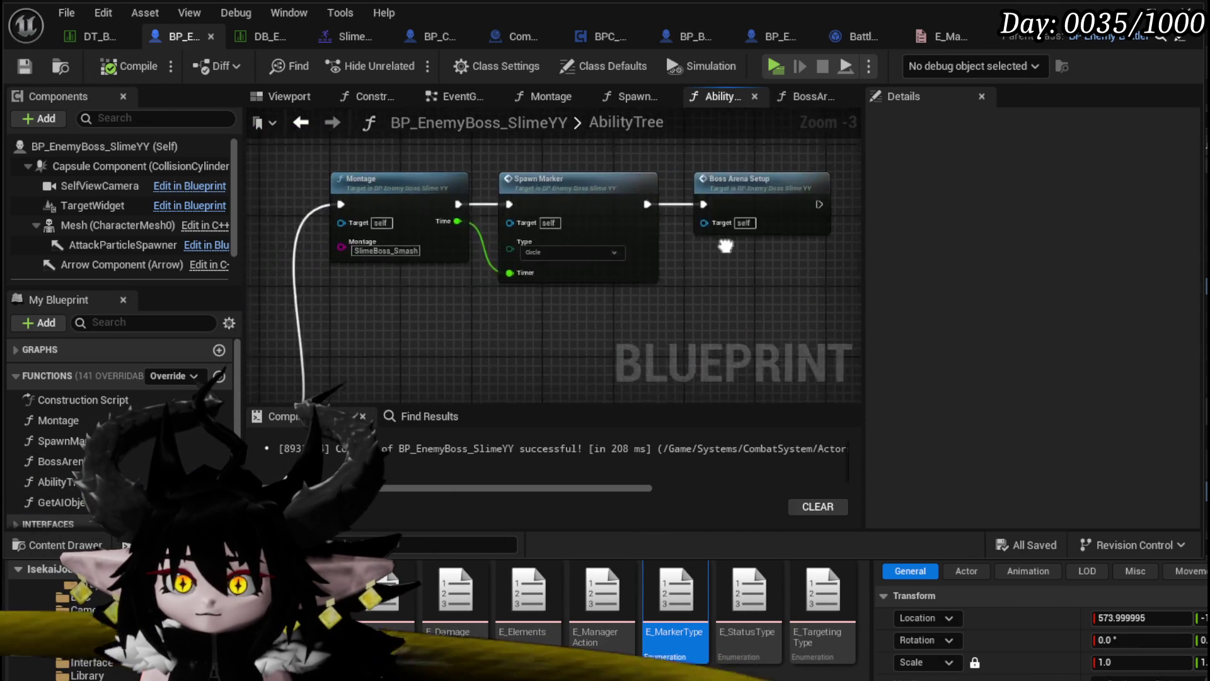
scroll(733, 119, "down", 2)
scroll(441, 252, "up", 3)
mouse_move(60, 502)
left_mouse_down()
mouse_move(269, 357)
mouse_move(433, 341)
left_mouse_up()
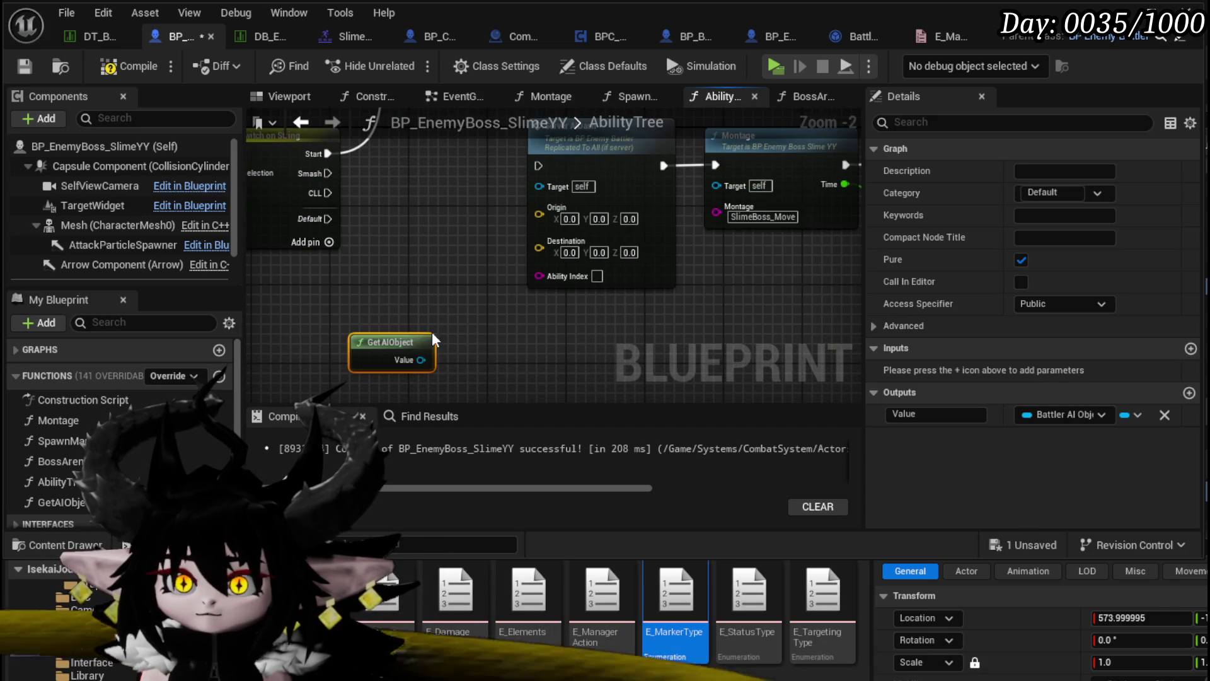
left_click_drag(432, 257, 496, 315)
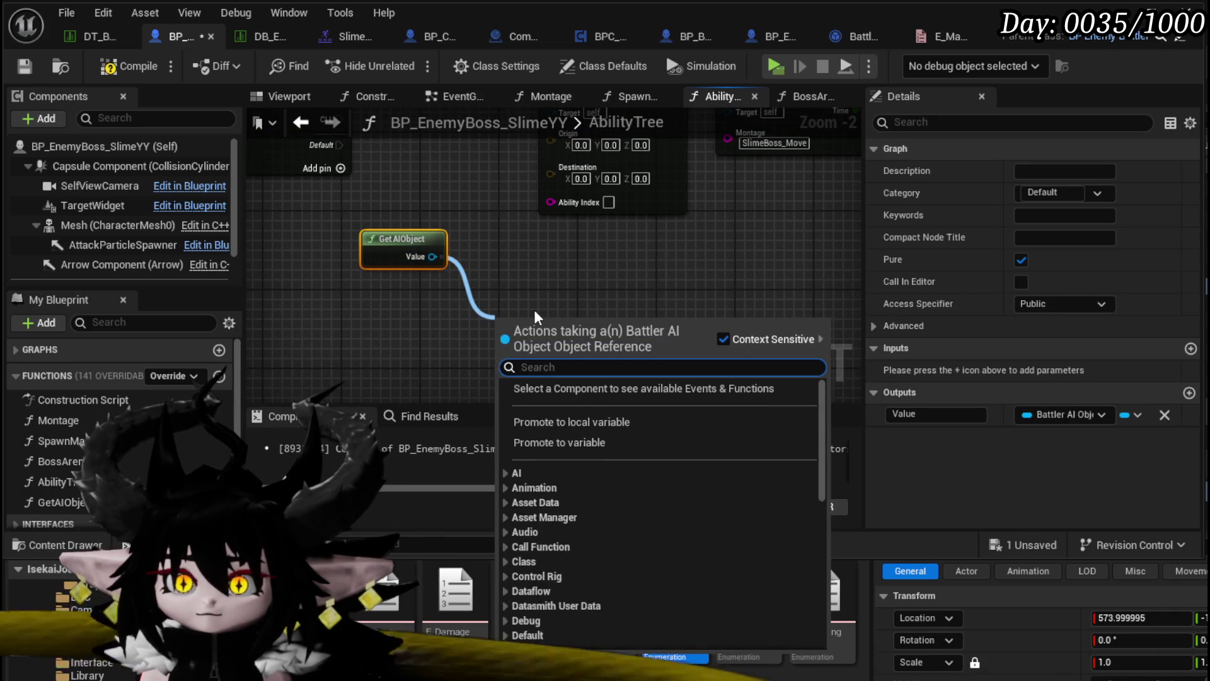
type("execute")
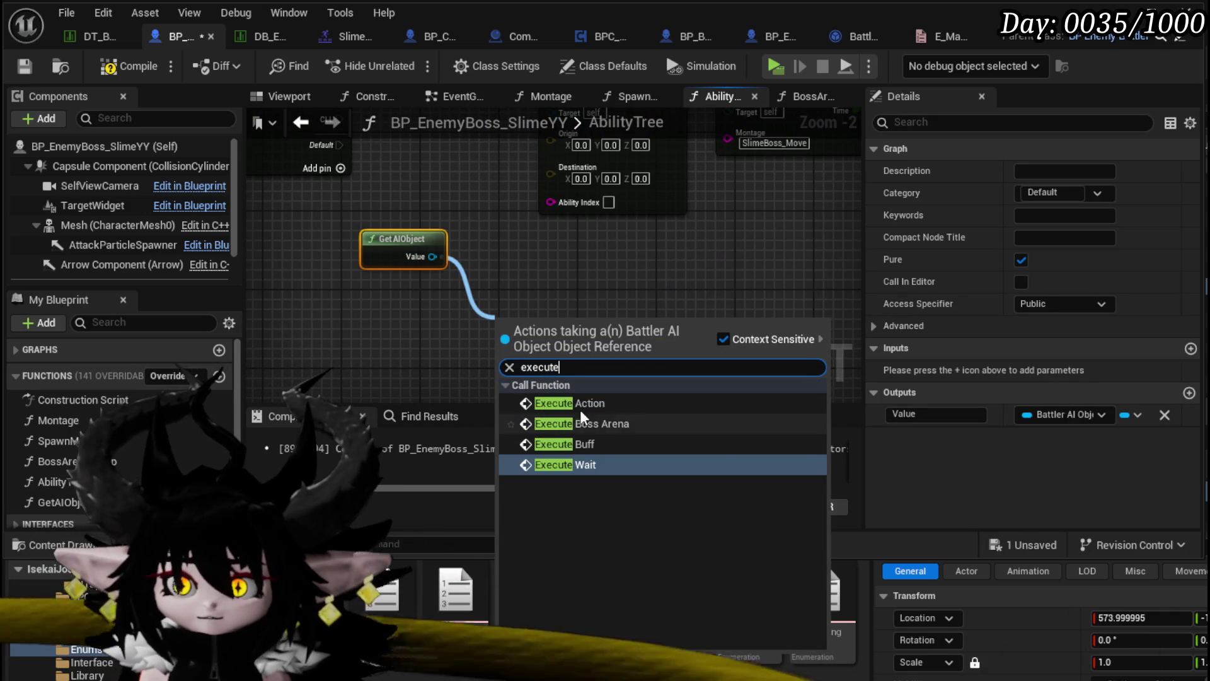
left_click(569, 403)
left_click_drag(548, 327, 524, 272)
Compile and save the boss blueprint, then switch to BattlerAI_Object.
left_click(634, 290)
left_click(129, 65)
left_click(24, 66)
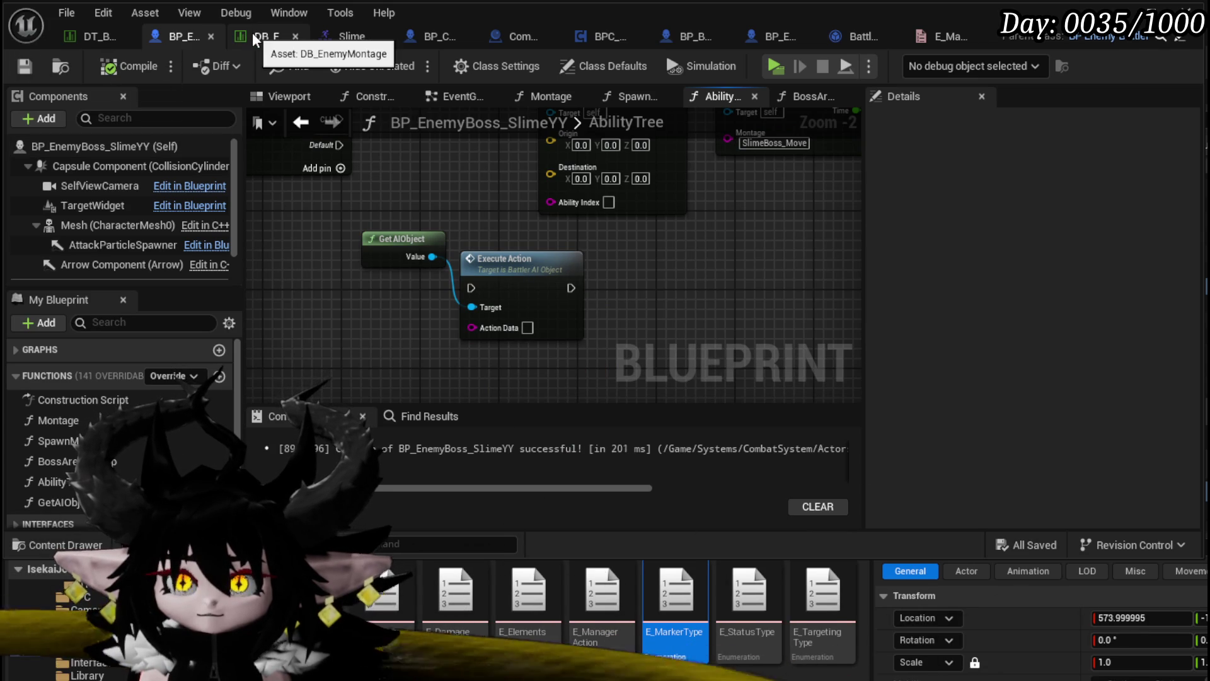
left_click(853, 38)
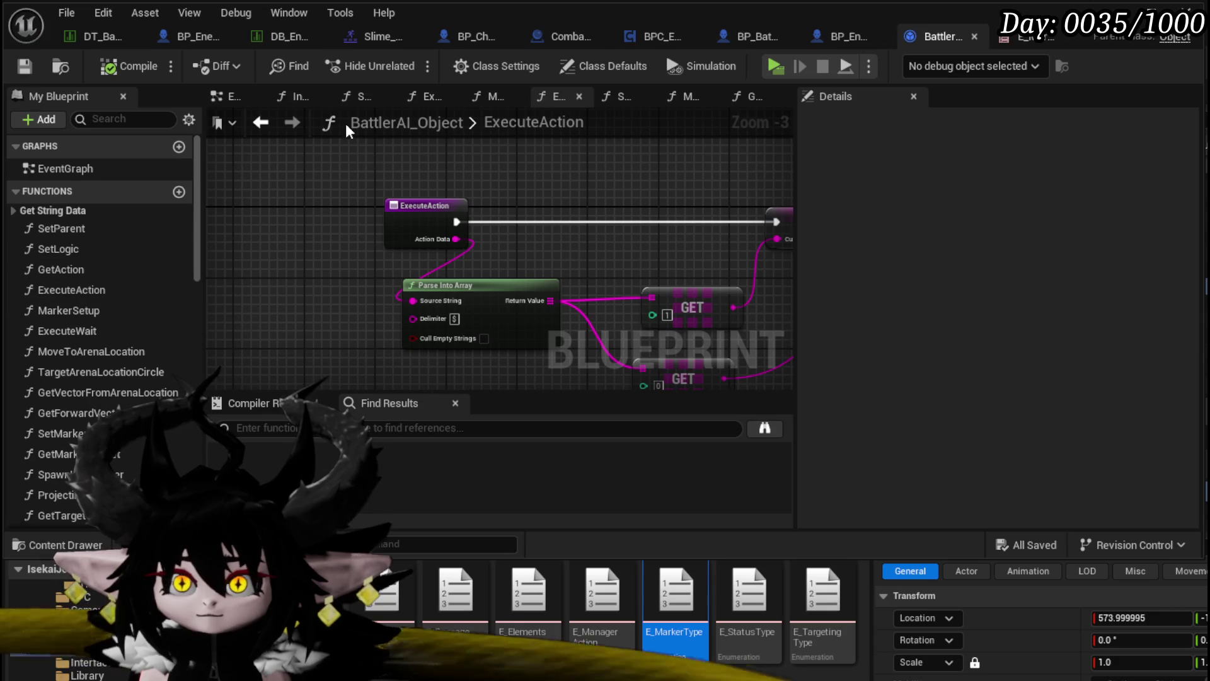
Browse back through SetActionBoss's action chain to its entry node.
key("alt+Left")
scroll(381, 219, "up", 4)
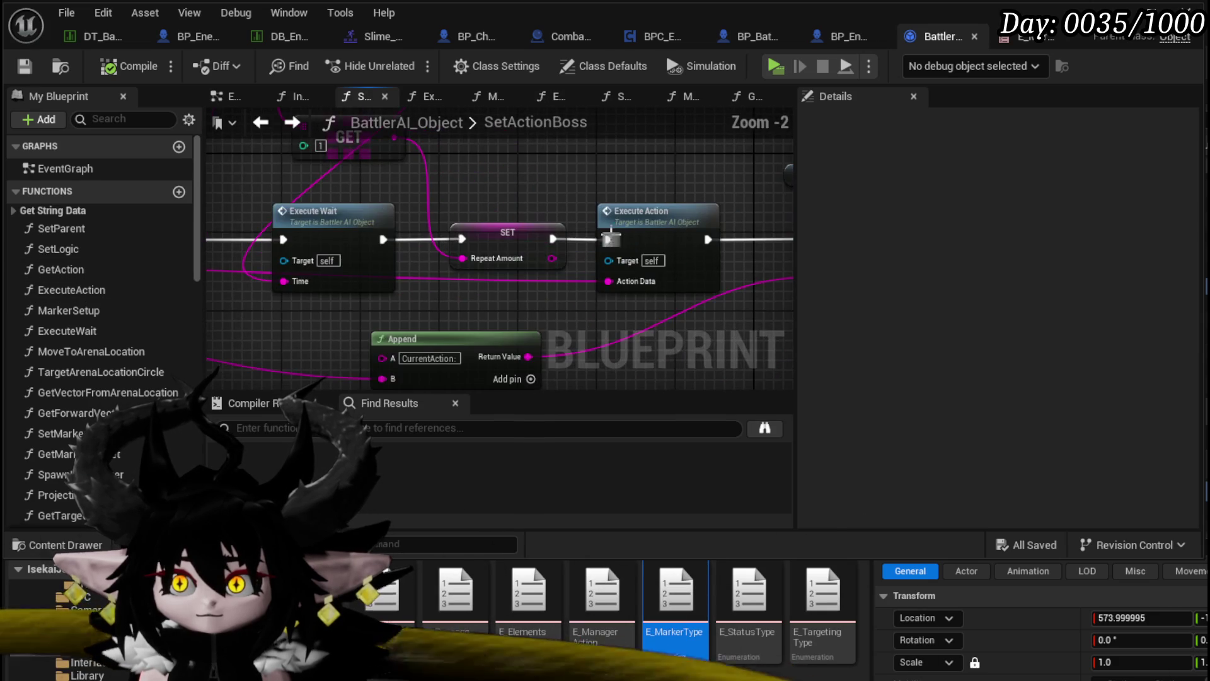
left_click_drag(516, 287, 795, 339)
left_click_drag(756, 233, 796, 234)
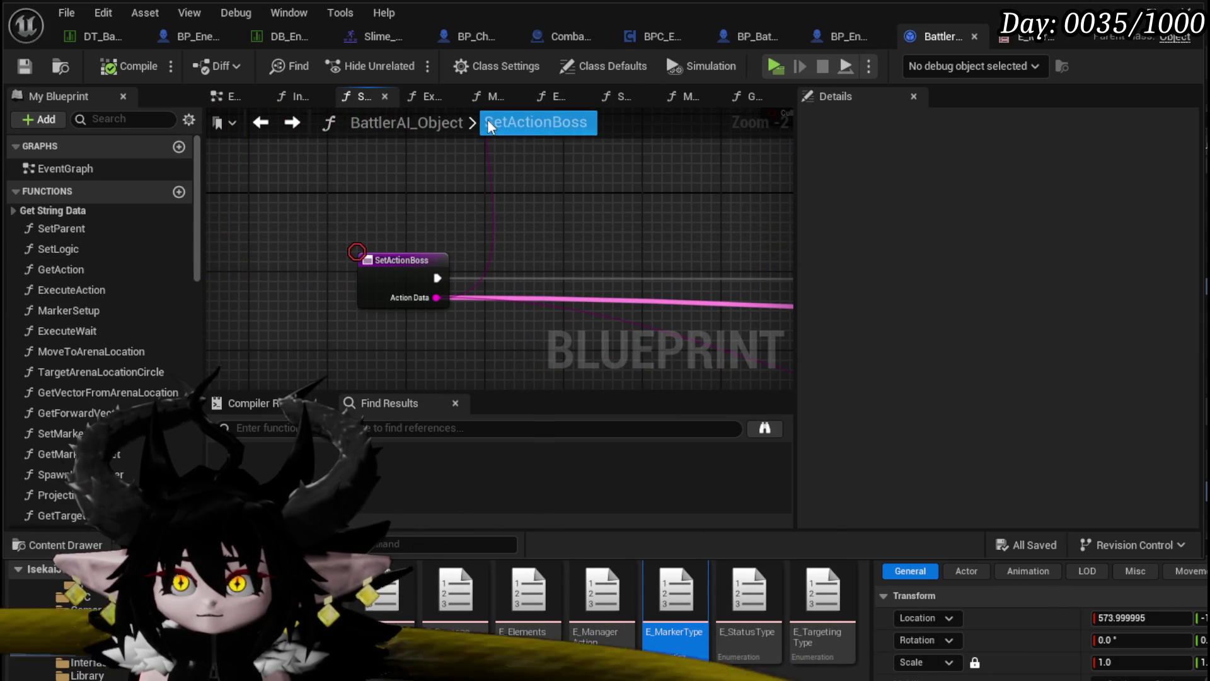
left_click(261, 121)
scroll(343, 184, "up", 3)
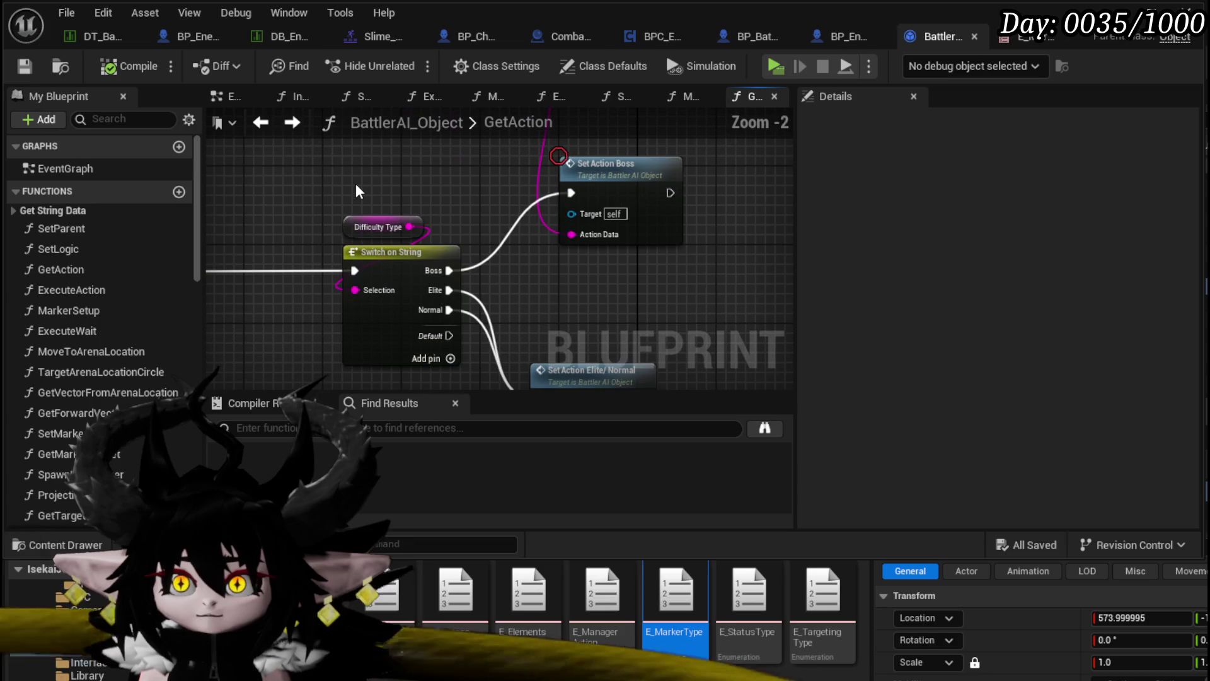
Open ExecuteAction, then GetAction, and inspect the Combat Logic GET by Logic Index.
double_click(80, 292)
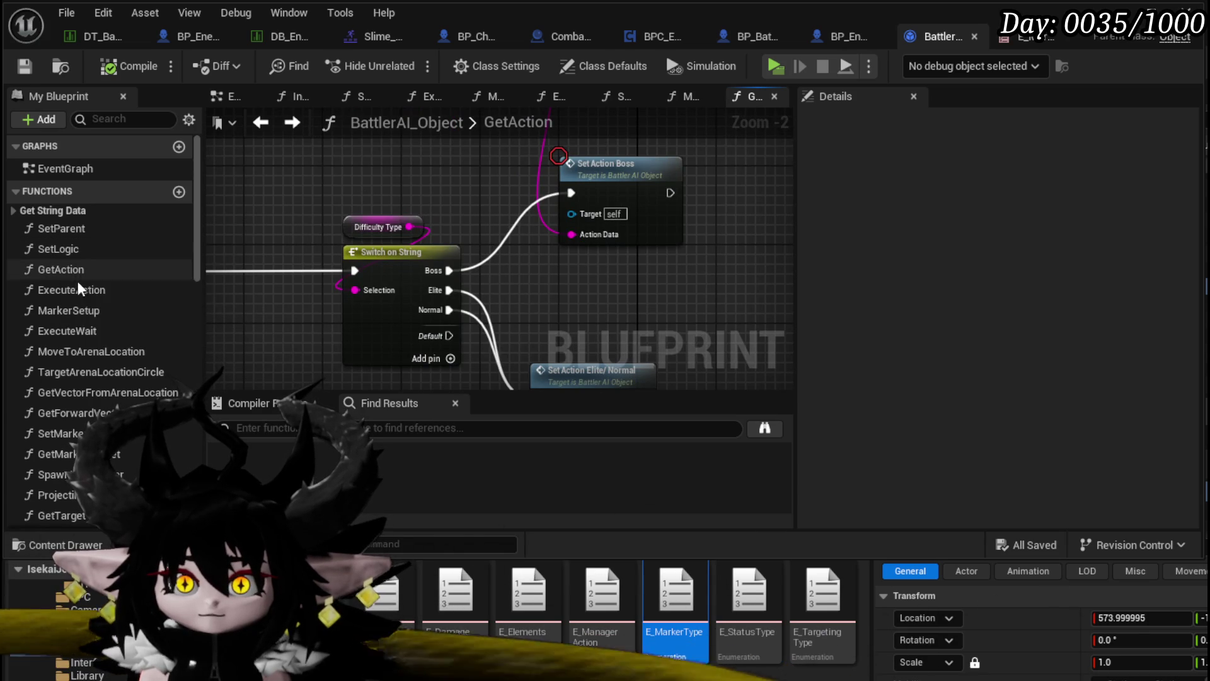
double_click(78, 271)
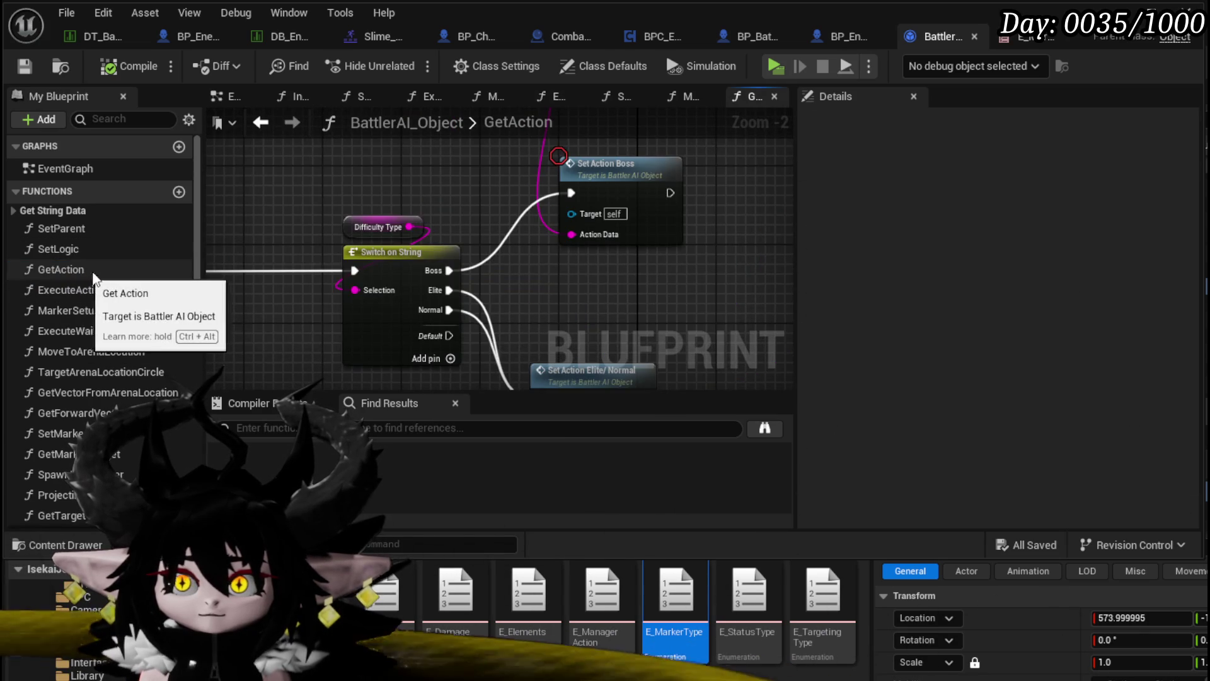
scroll(441, 283, "down", 3)
scroll(479, 290, "up", 3)
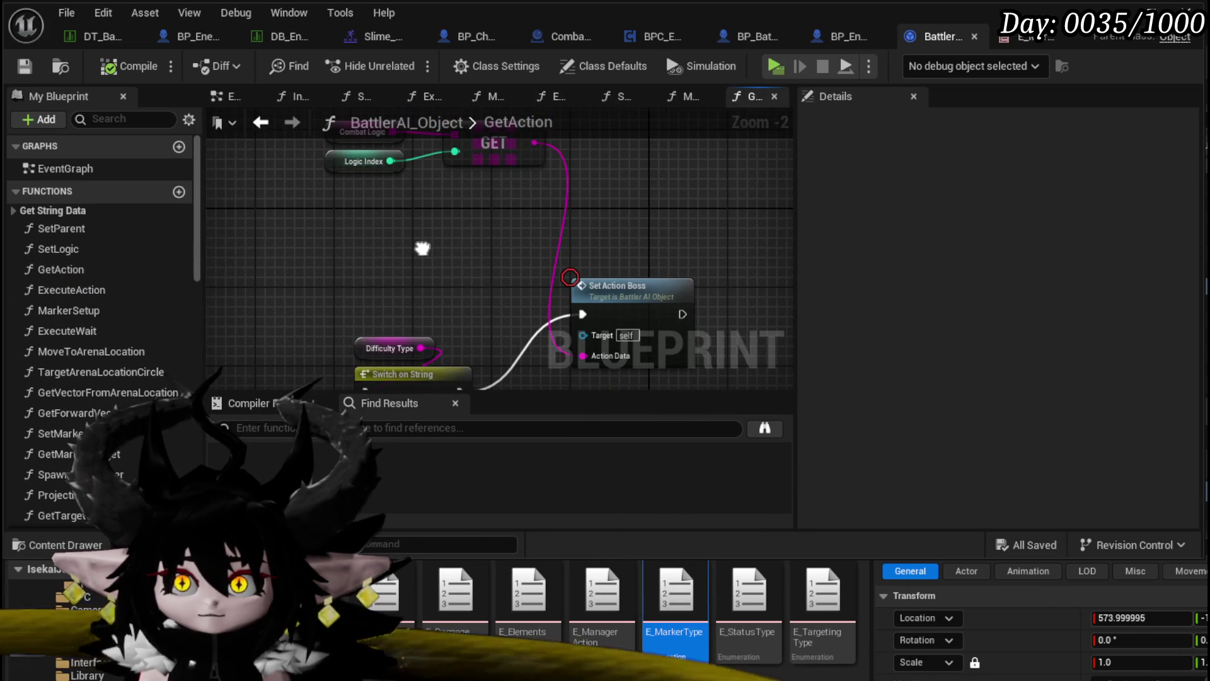
left_click_drag(397, 284, 622, 166)
left_click(624, 162)
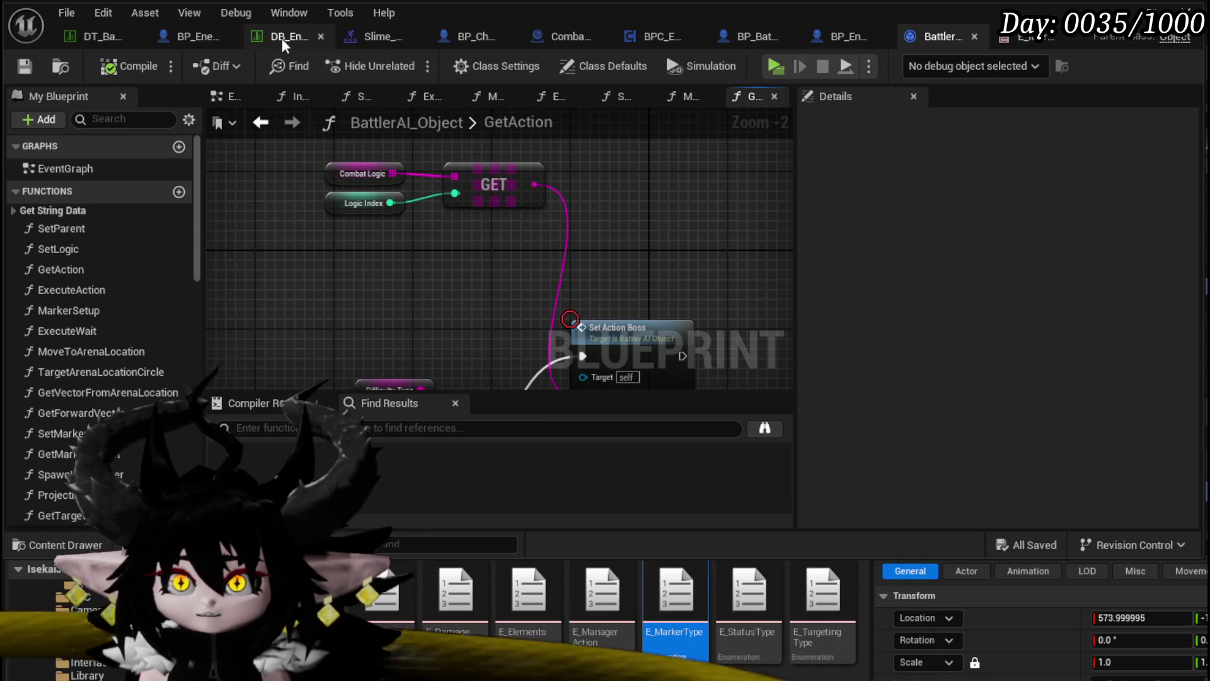
Read the Slime_YY|Boss row's CombatLogic in DT_BattlerInfo, then return to the boss blueprint.
left_click(115, 39)
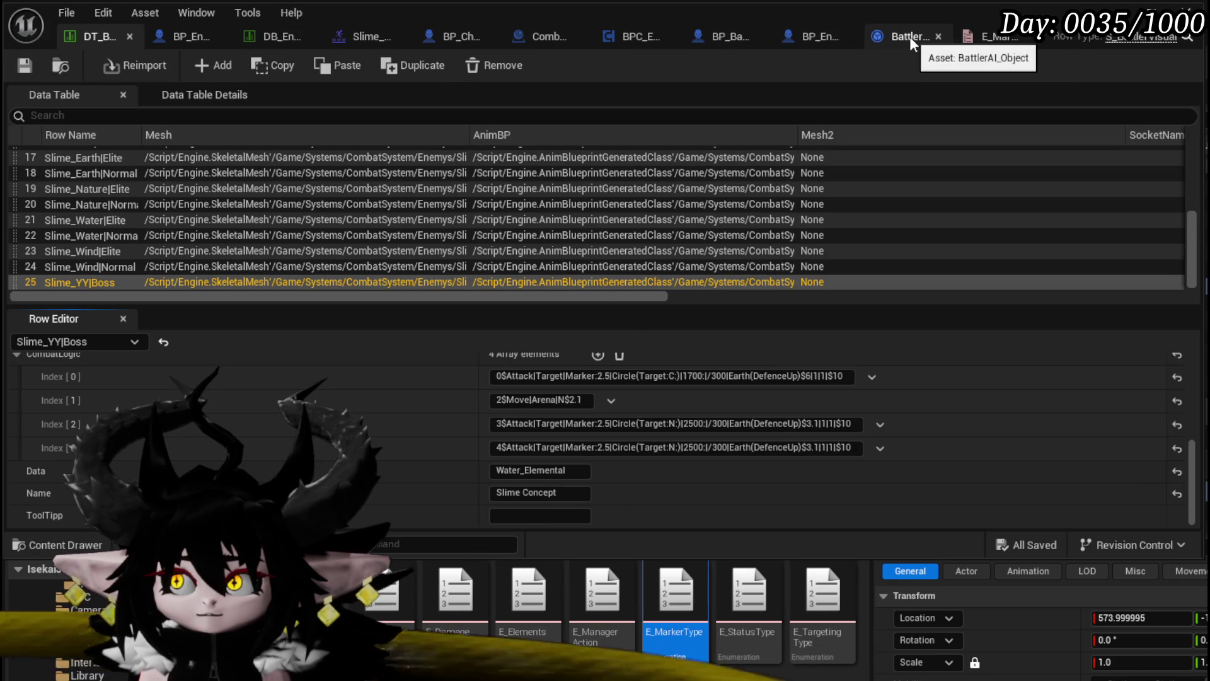
left_click(176, 36)
Give Execute Action the data 2$Move|Arena|N$2.1 and put it before Montage in place of Server AIDash.
left_click(528, 328)
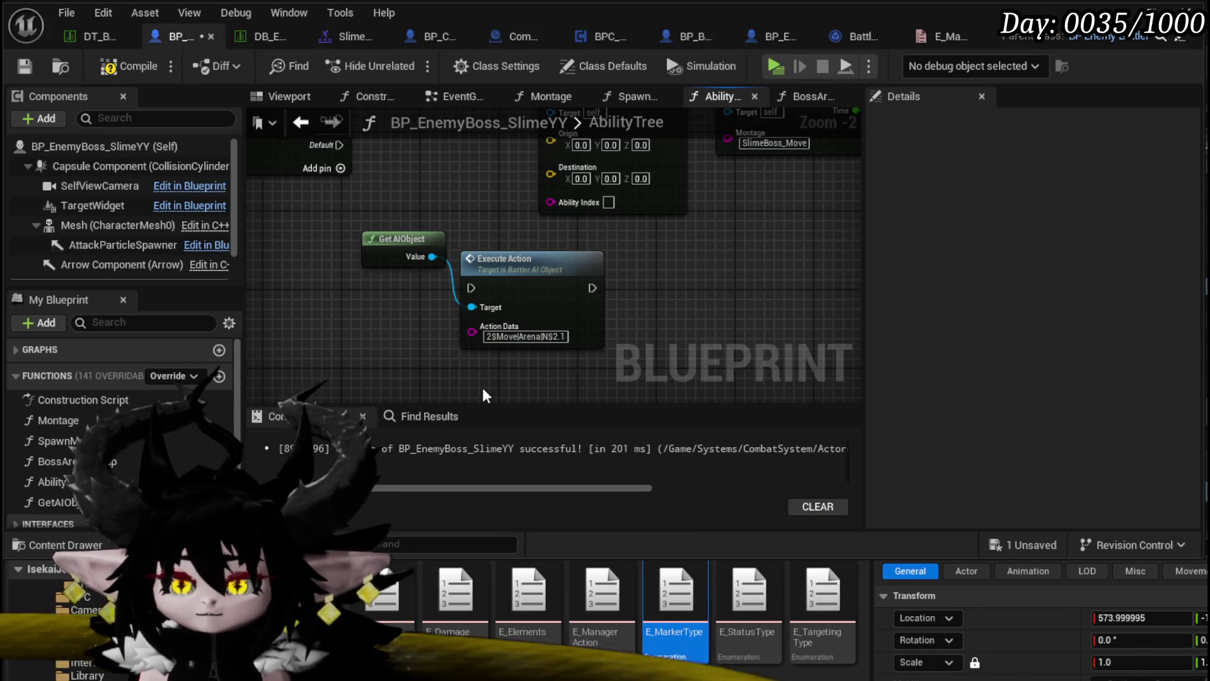
left_click_drag(342, 278, 378, 376)
left_click(669, 211)
key("Delete")
mouse_move(619, 379)
left_mouse_down()
mouse_move(660, 162)
mouse_move(754, 203)
left_mouse_up()
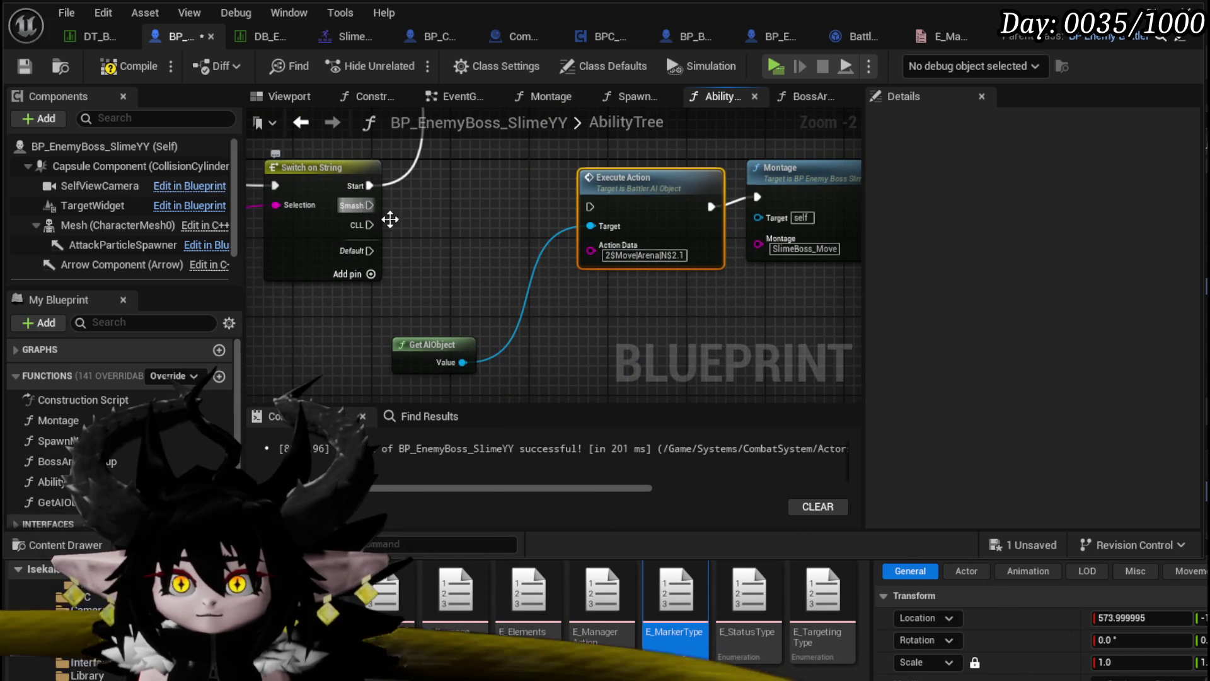
Move Get AIObject beside Execute Action and add a Case_0 pin to Switch on String.
mouse_move(493, 254)
left_mouse_down()
mouse_move(316, 265)
mouse_move(515, 275)
left_mouse_up()
left_click_drag(467, 378, 642, 315)
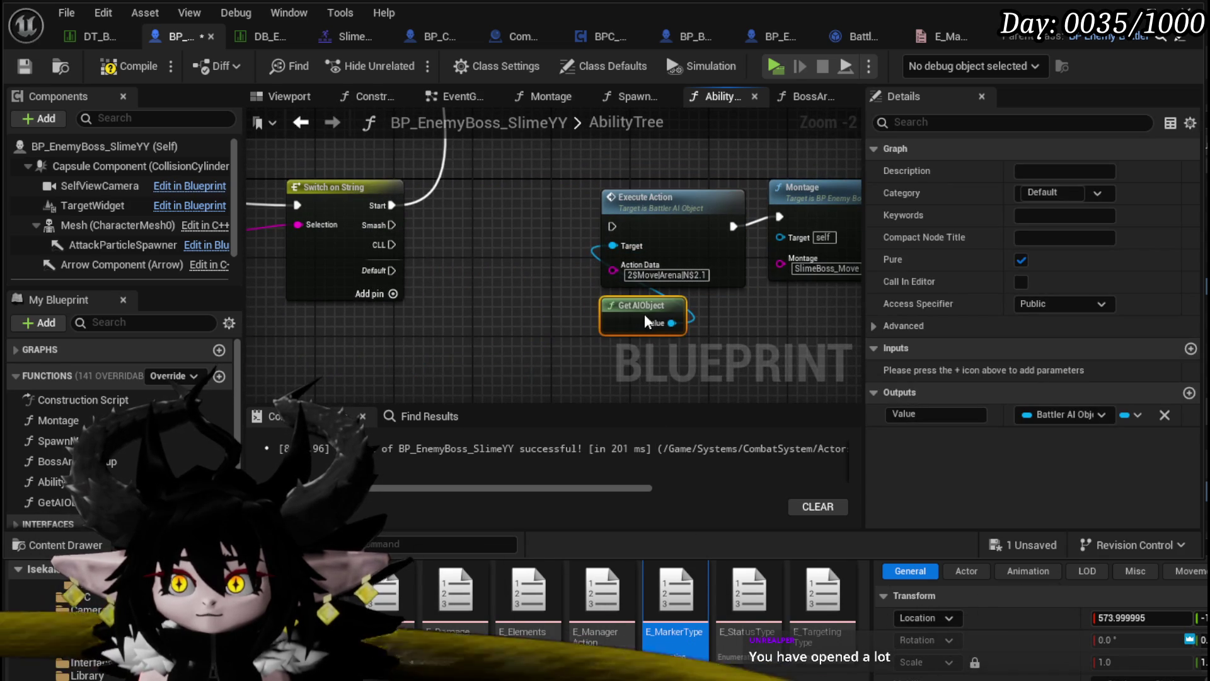
mouse_move(505, 287)
left_mouse_down()
mouse_move(289, 309)
mouse_move(465, 293)
left_mouse_up()
left_click(351, 297)
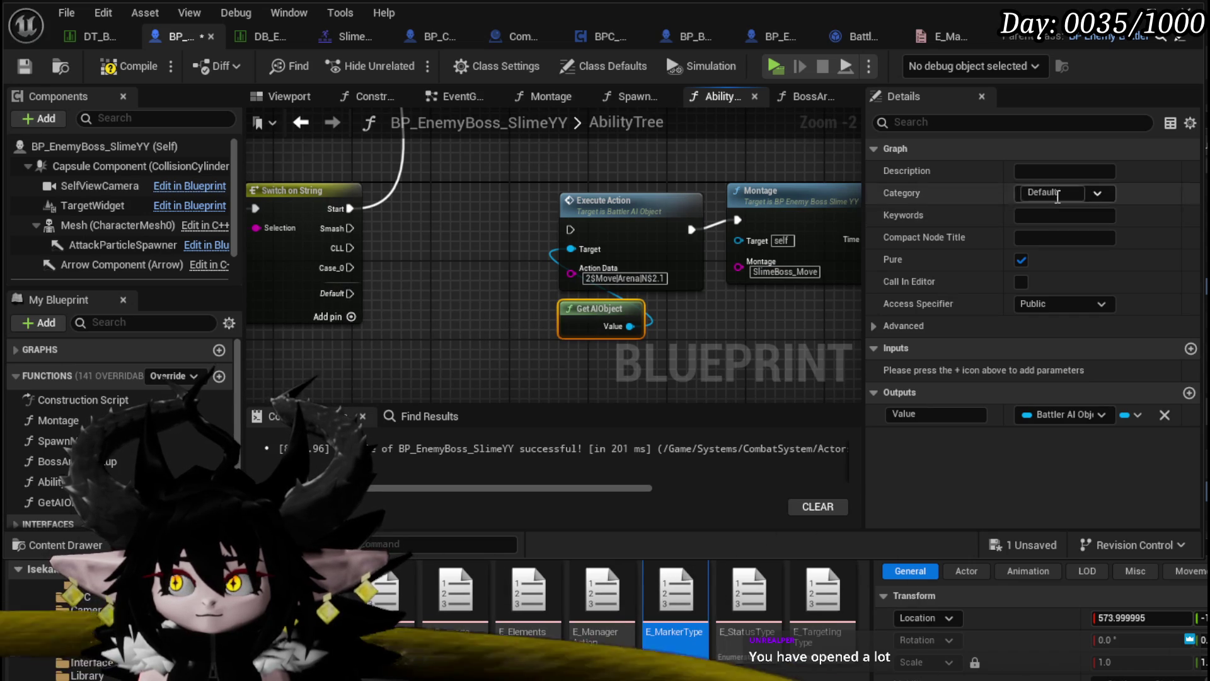
left_click(293, 237)
Rename the Smash case to Smash_N and wire it into Execute Action.
left_click(1062, 217)
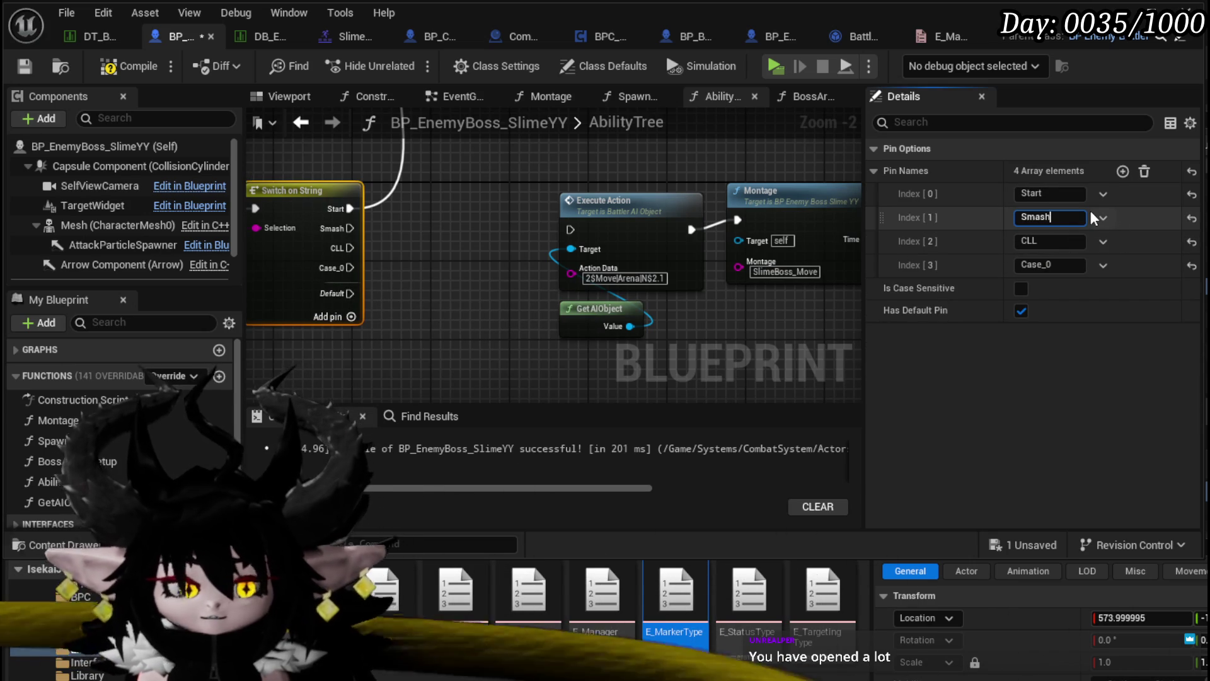
type("_N")
key("Return")
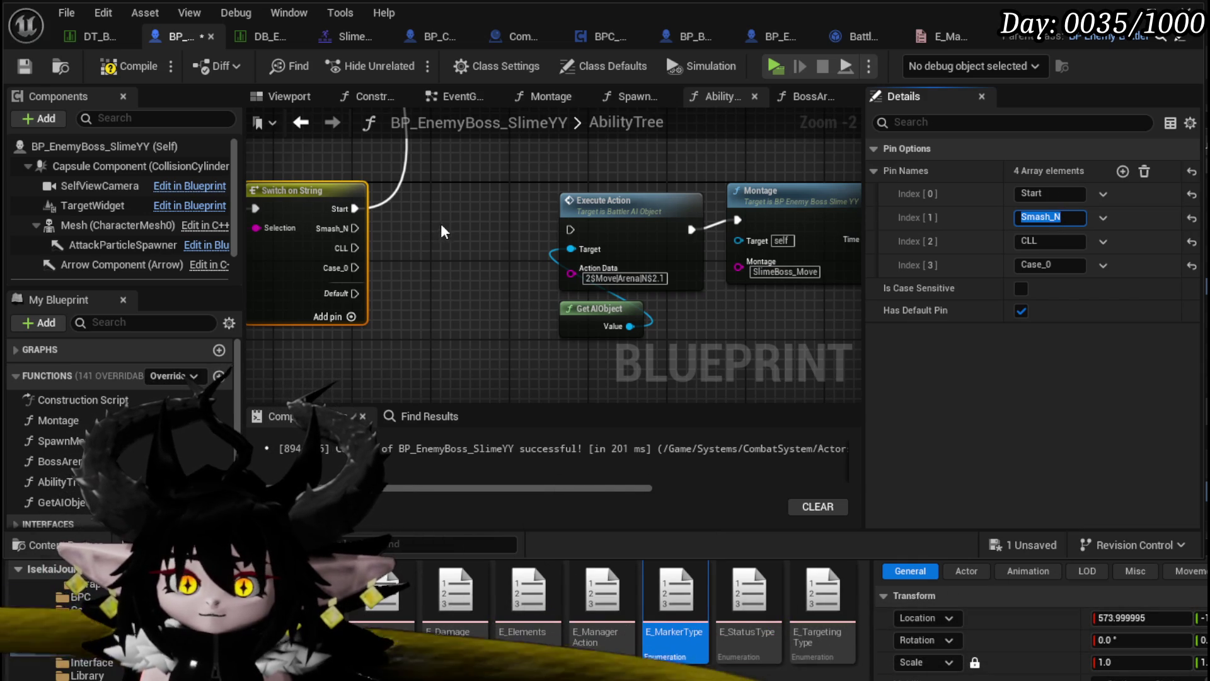
left_click_drag(439, 240, 406, 224)
left_click_drag(322, 211, 535, 213)
mouse_move(448, 214)
left_mouse_down()
mouse_move(547, 215)
mouse_move(487, 283)
mouse_move(645, 301)
mouse_move(751, 190)
mouse_move(380, 290)
mouse_move(384, 263)
left_mouse_up()
Delete the extra Case_0 pin, then compile and save the boss blueprint.
left_click(384, 263)
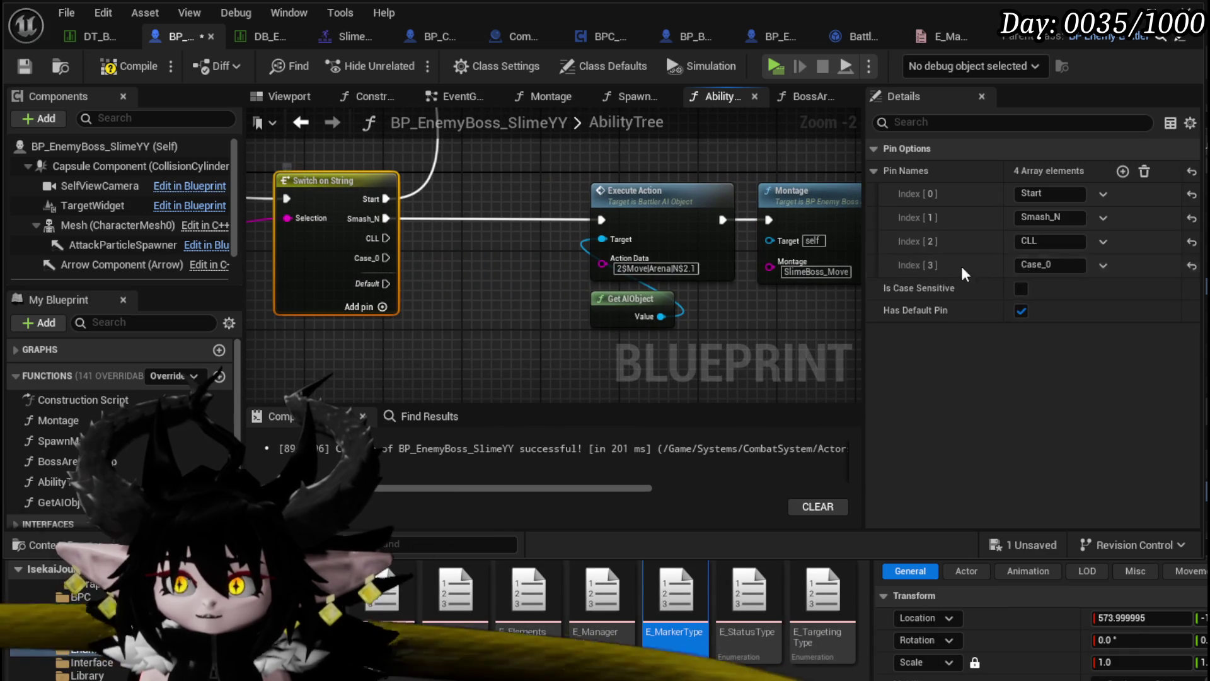
left_click(1104, 267)
left_click(1125, 308)
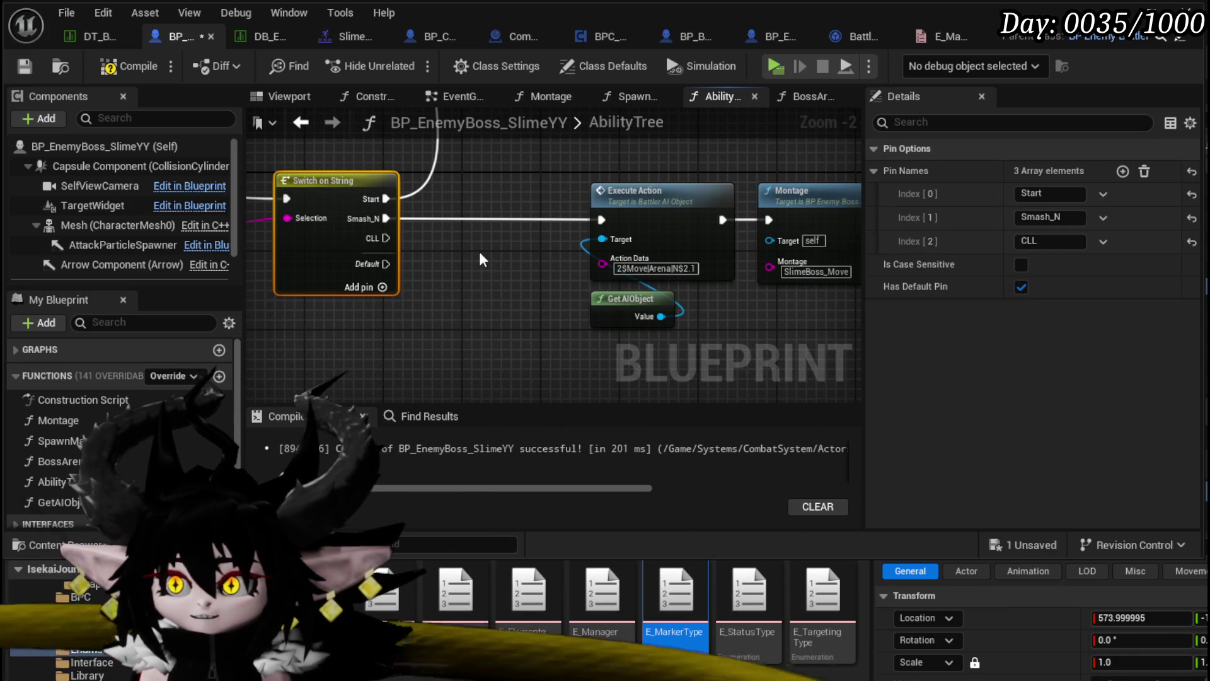
left_click(58, 66)
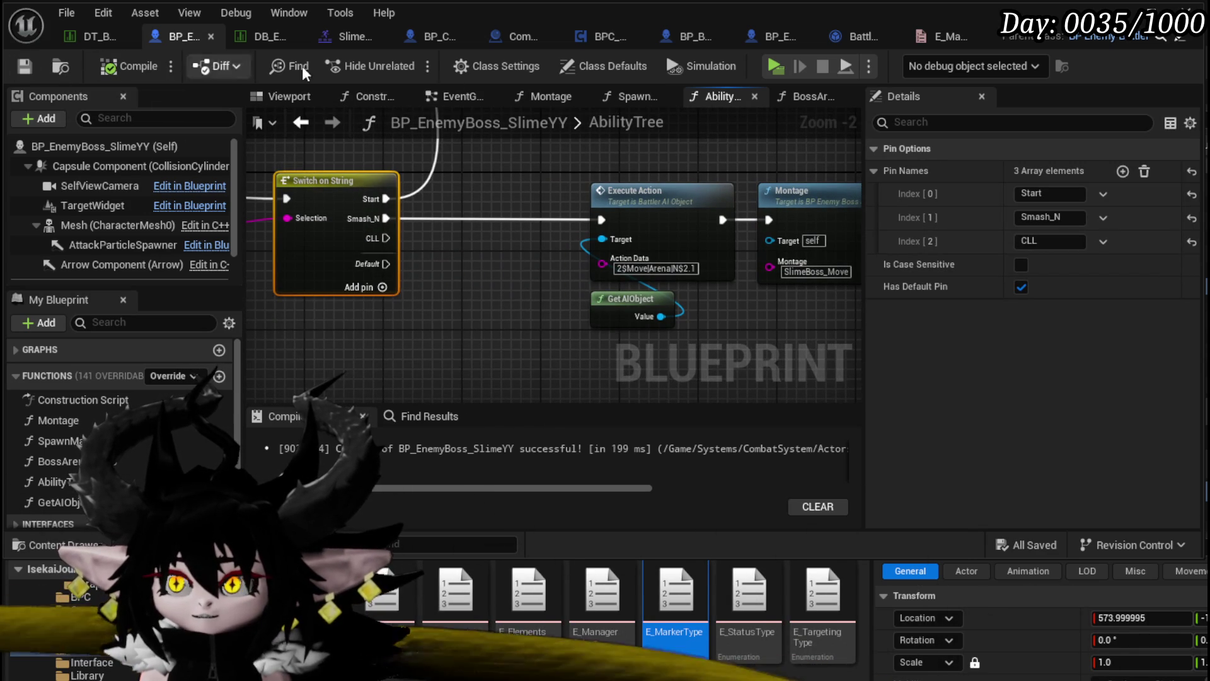
Select and reposition the Execute Action, Montage, Spawn Marker and Get AIObject chain.
scroll(335, 150, "down", 1)
left_click_drag(335, 150, 751, 318)
left_click_drag(622, 297, 942, 304)
mouse_move(311, 210)
left_mouse_down()
mouse_move(367, 288)
mouse_move(375, 213)
left_mouse_up()
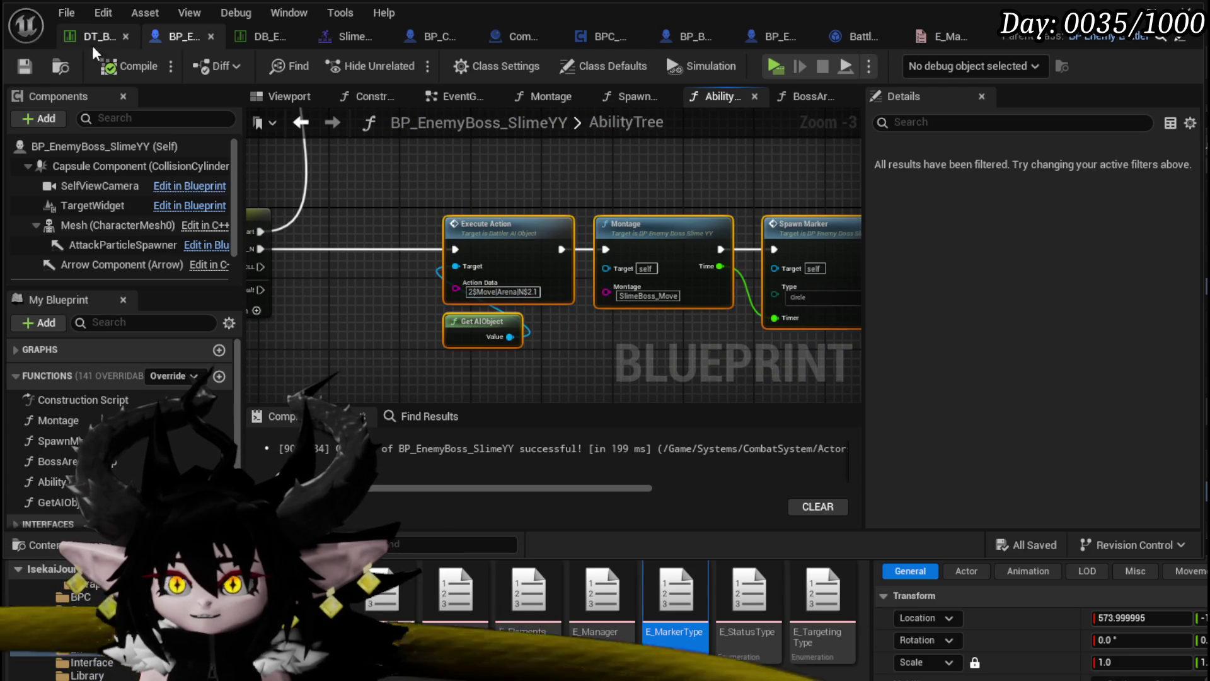
Step through the VoidBall, Combat_Manager, EnemyMovement, BattleUnit_Base and BP_EnemyBattler blueprints.
left_click(446, 34)
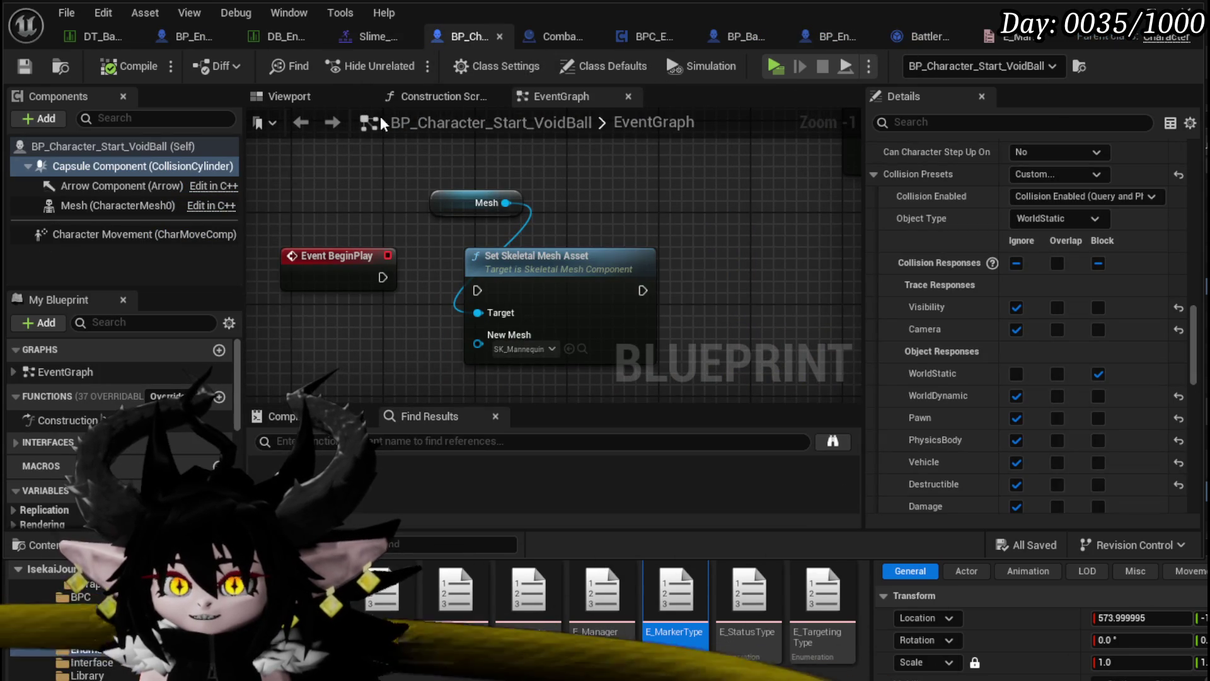
left_click(552, 38)
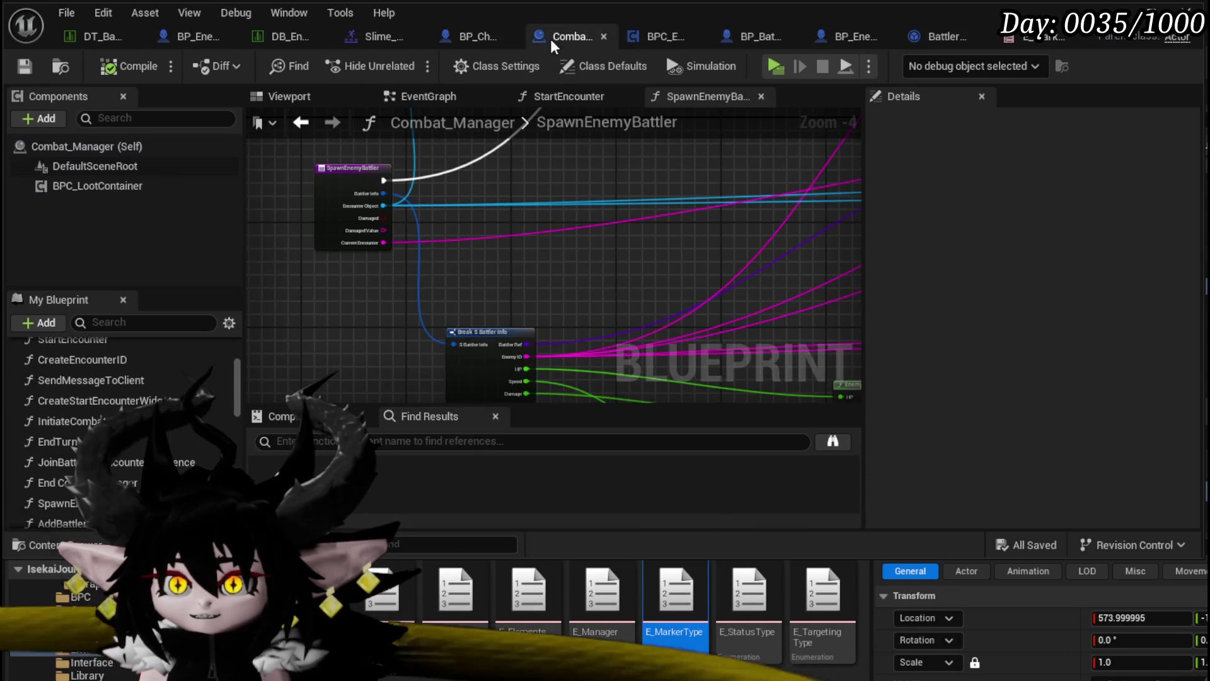
left_click(659, 38)
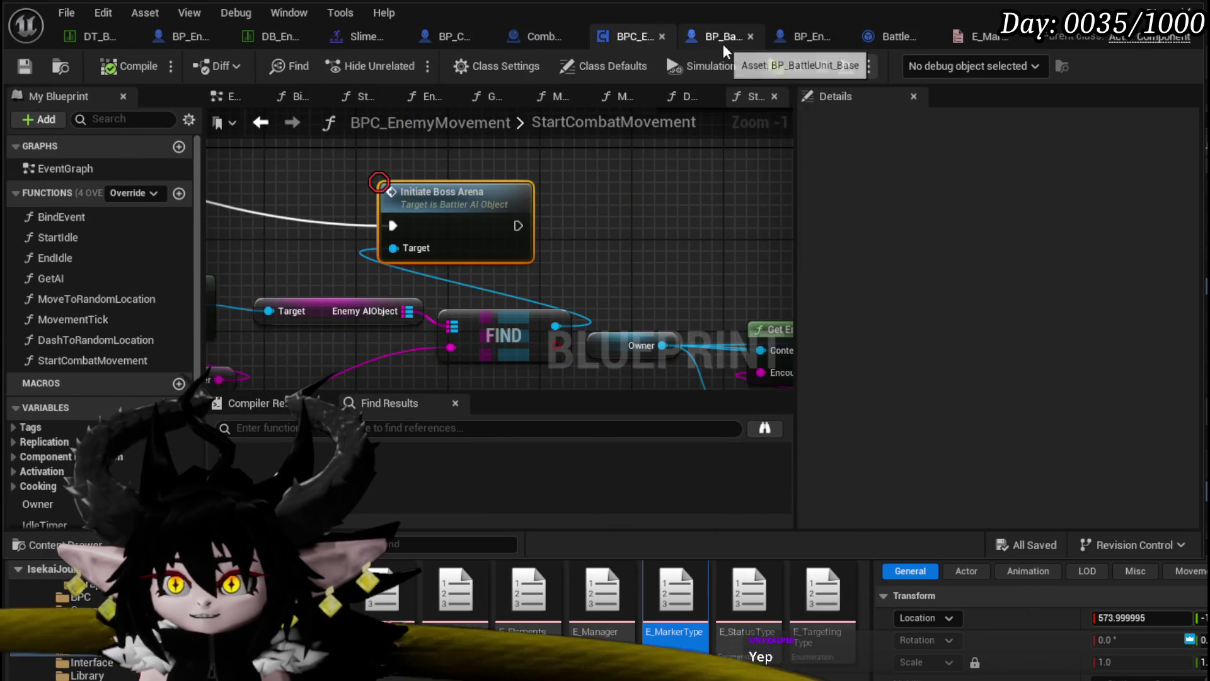
left_click(723, 39)
left_click(822, 37)
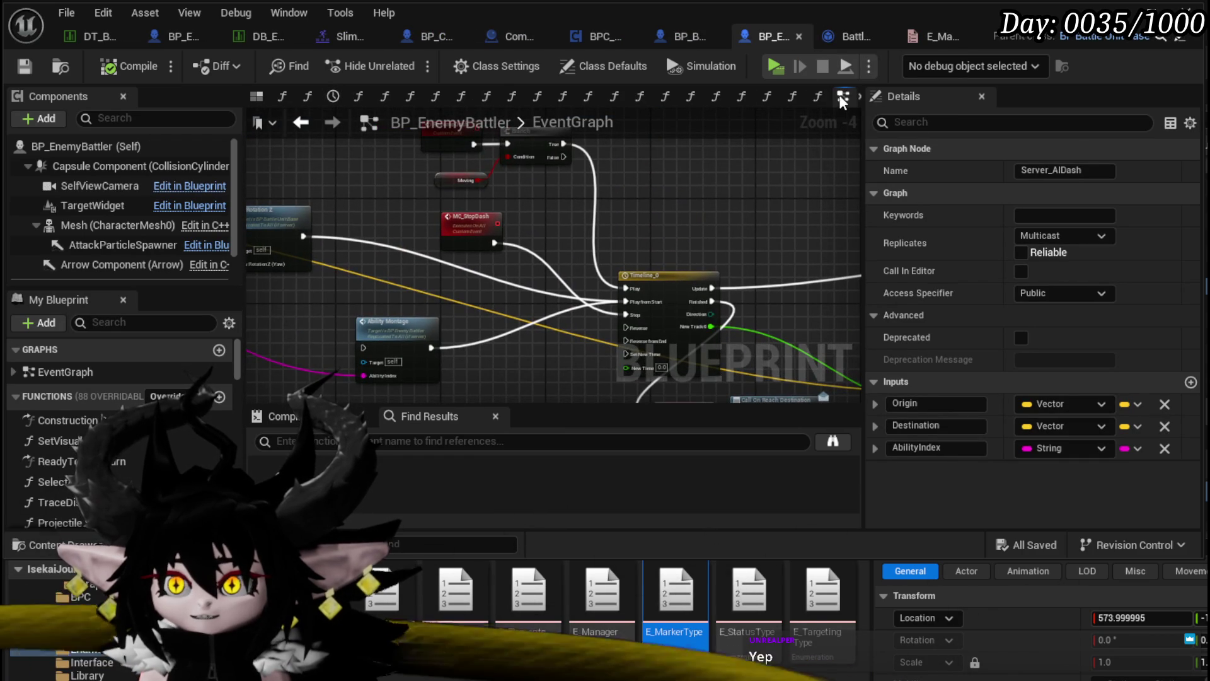
Close BP_EnemyBattler's extra graph tabs, keeping only Viewport and EventGraph.
left_click_drag(839, 98, 513, 97)
left_click_drag(340, 99, 279, 98)
right_click(279, 99)
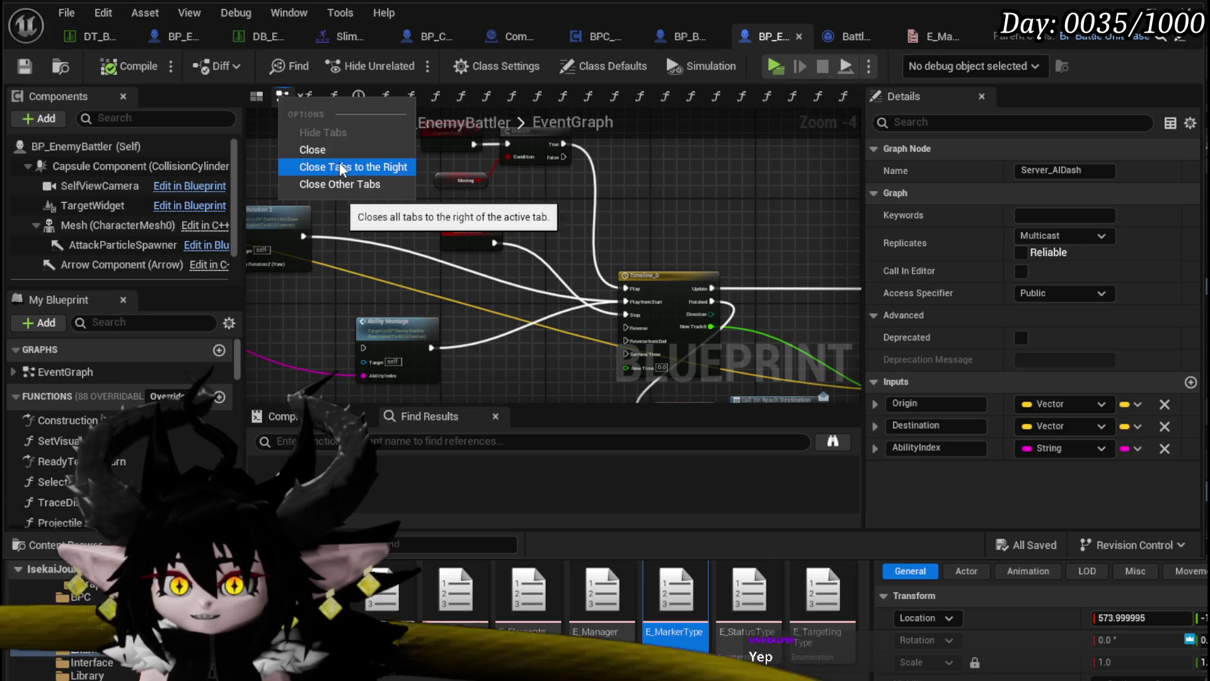
left_click(339, 161)
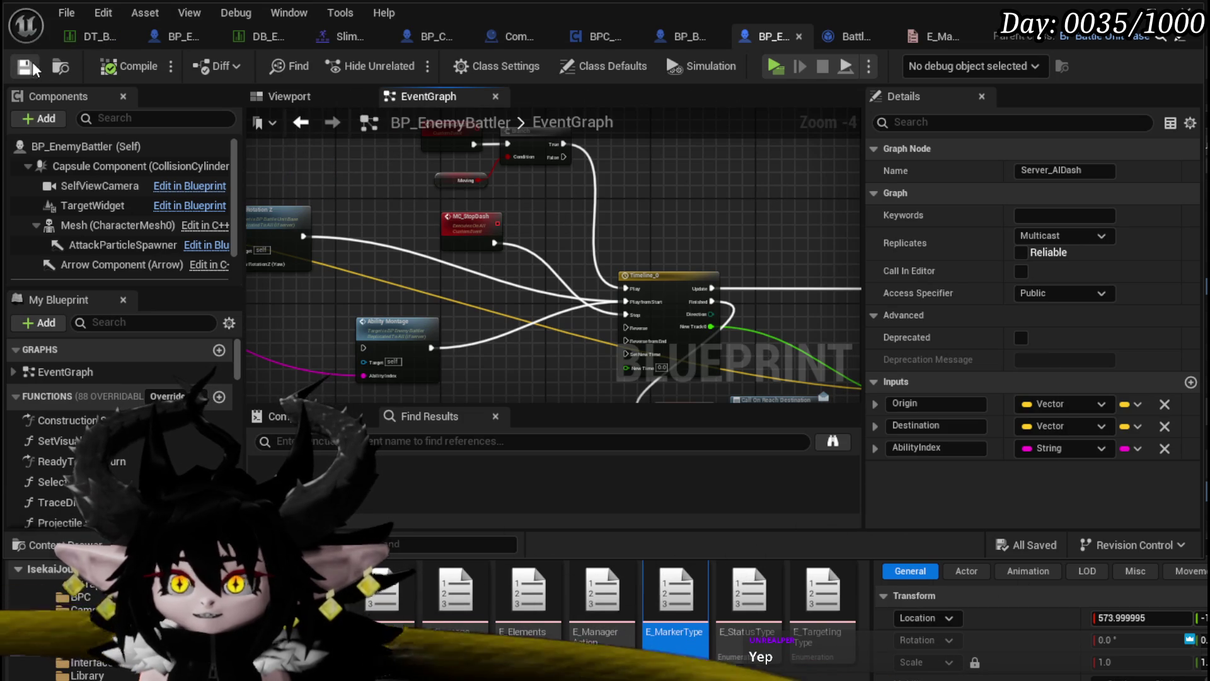
left_click(839, 36)
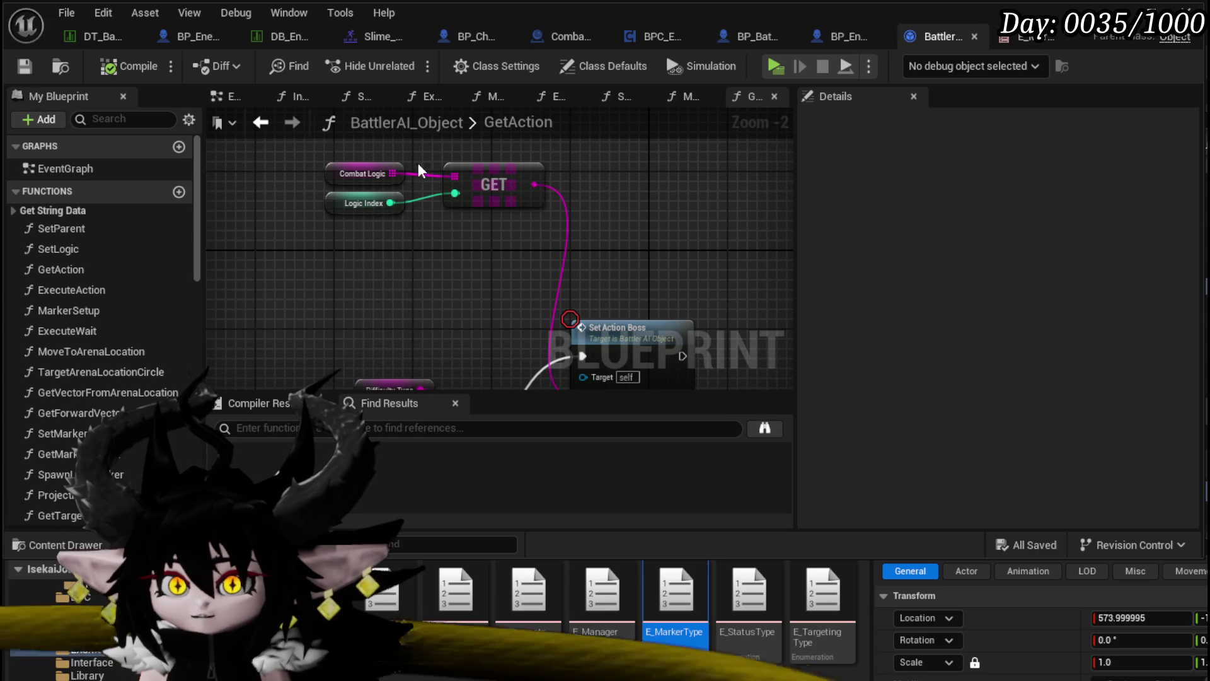
Check the battler data table and VoidBall tabs, then return to the boss AbilityTree graph.
left_click(91, 36)
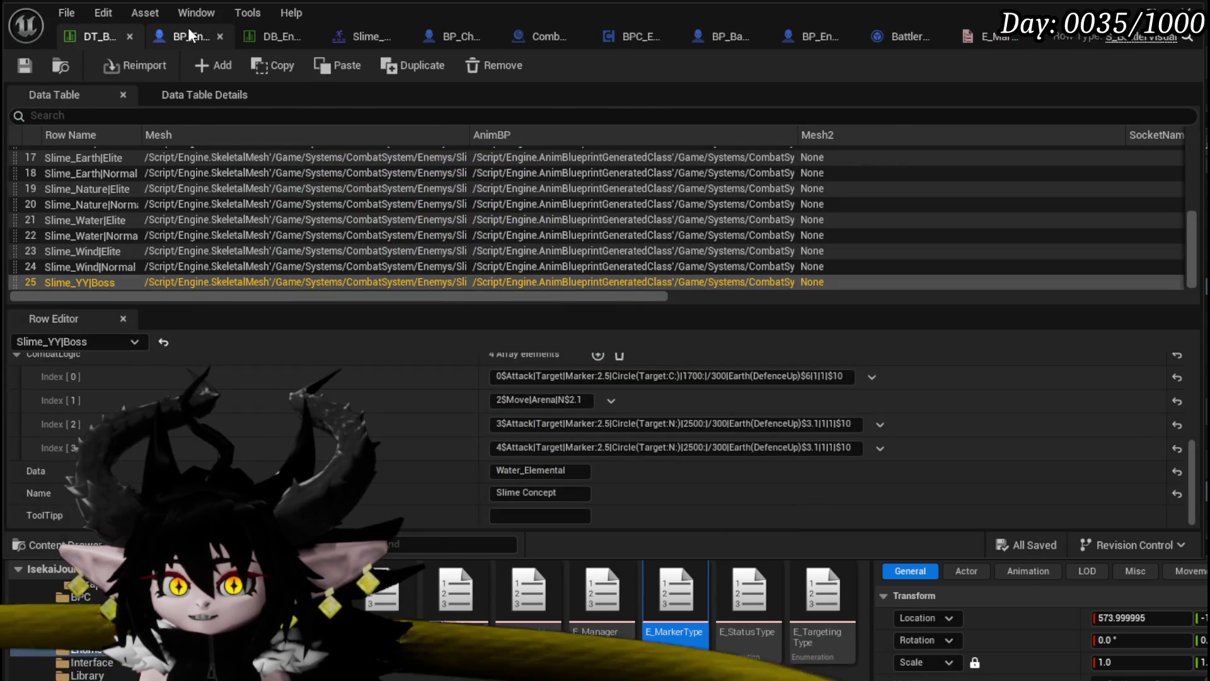
left_click(188, 31)
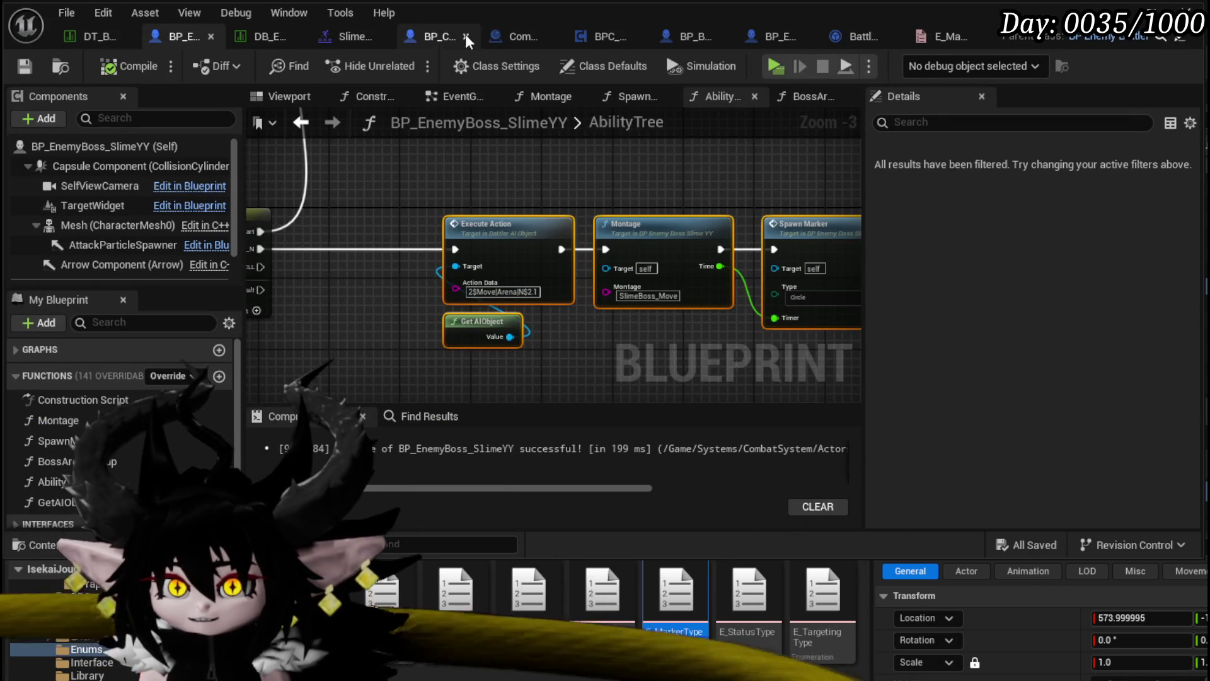
left_click(444, 32)
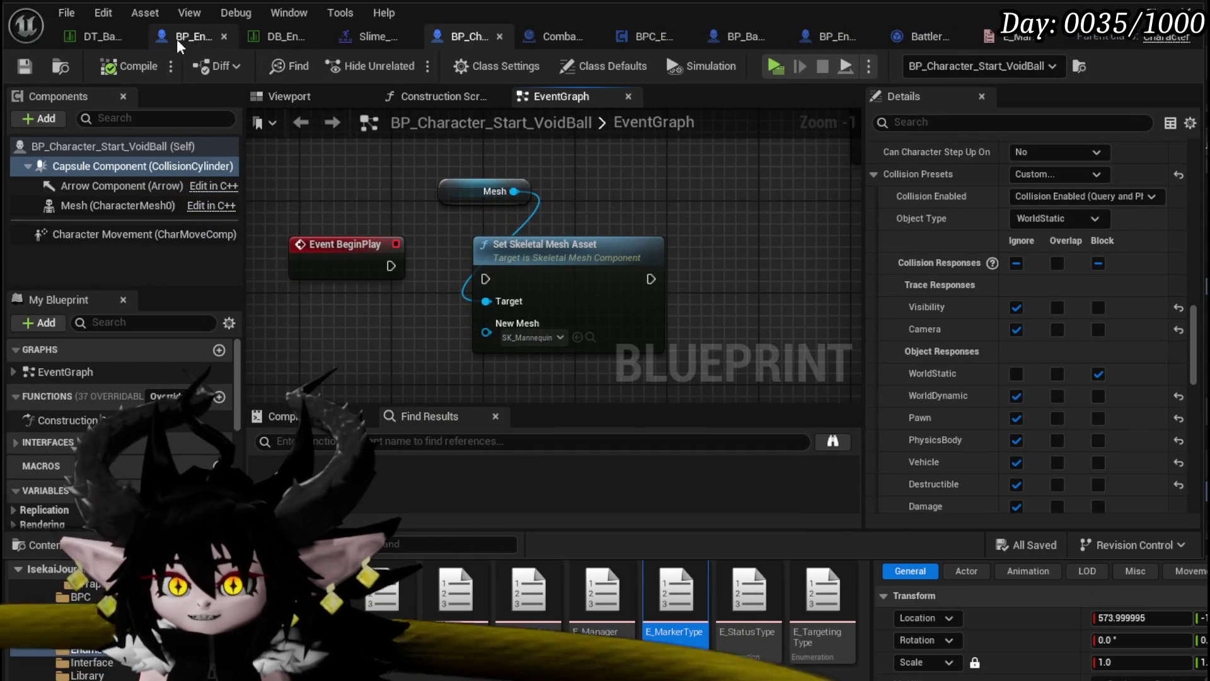
left_click(176, 39)
scroll(593, 239, "down", 2)
scroll(428, 209, "up", 2)
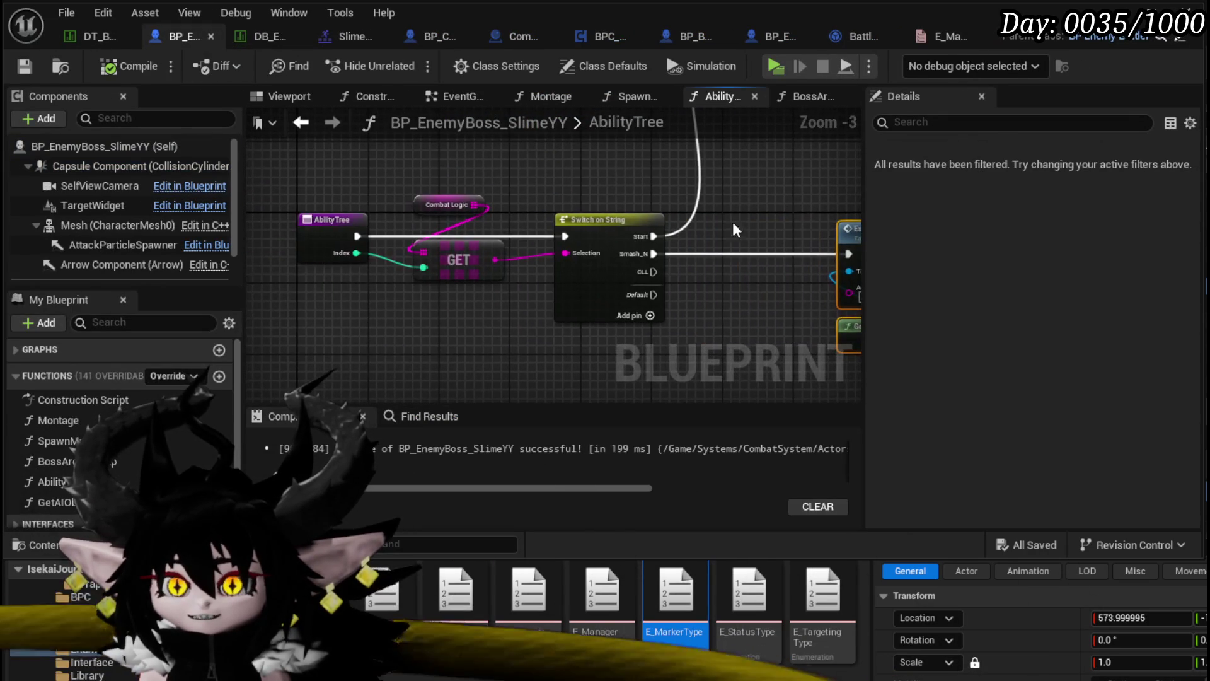
left_click(731, 232)
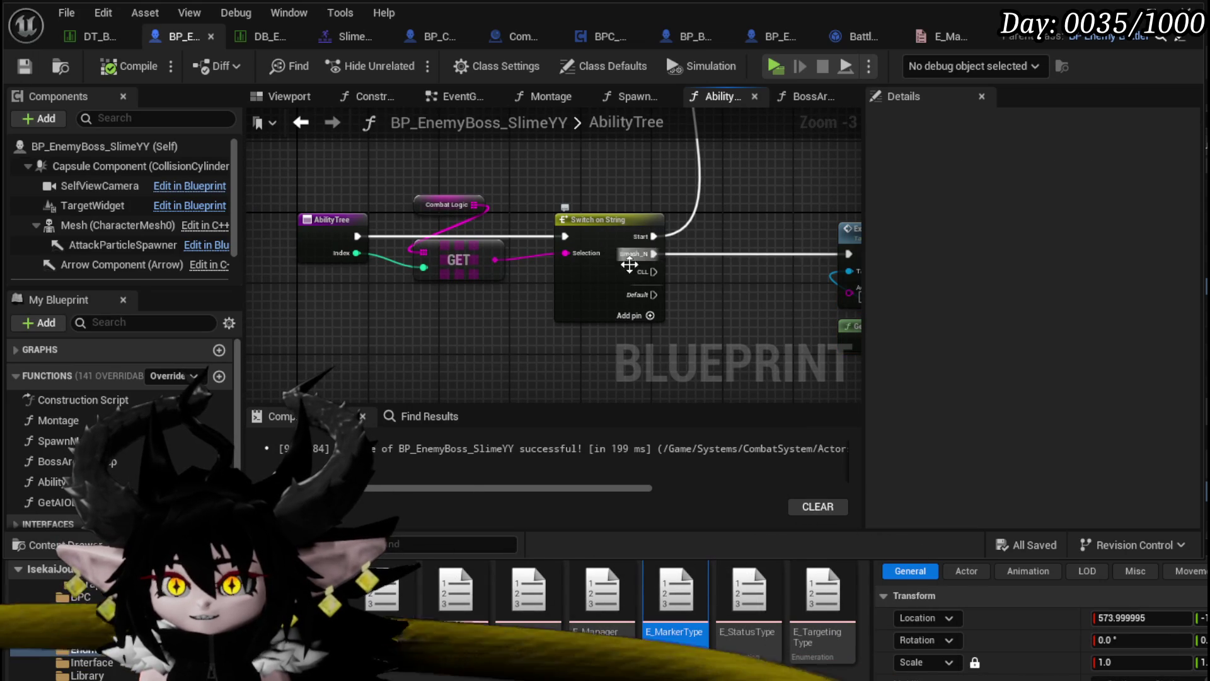
left_click_drag(621, 248, 596, 266)
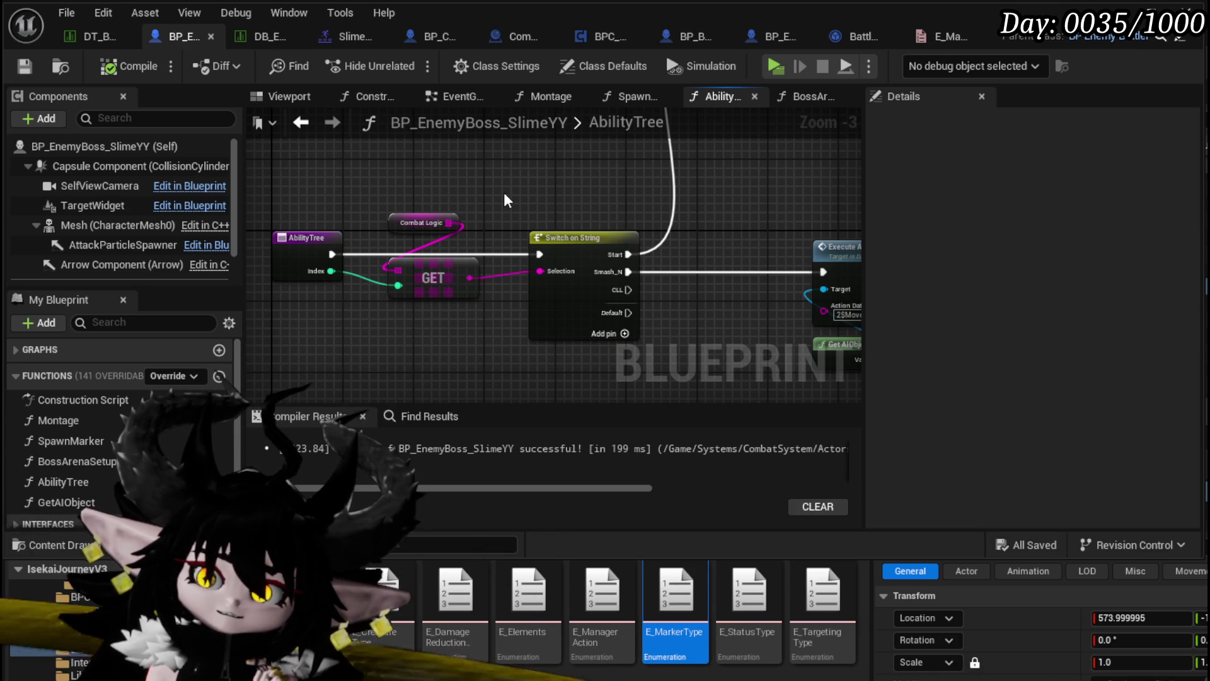
Add an Ability Tree call node to the boss EventGraph near Boss Arena Setup.
left_click(460, 96)
scroll(528, 229, "down", 3)
scroll(527, 228, "up", 3)
mouse_move(546, 237)
left_mouse_down()
mouse_move(407, 238)
mouse_move(576, 246)
left_mouse_up()
mouse_move(63, 482)
left_mouse_down()
mouse_move(395, 334)
mouse_move(435, 227)
left_mouse_up()
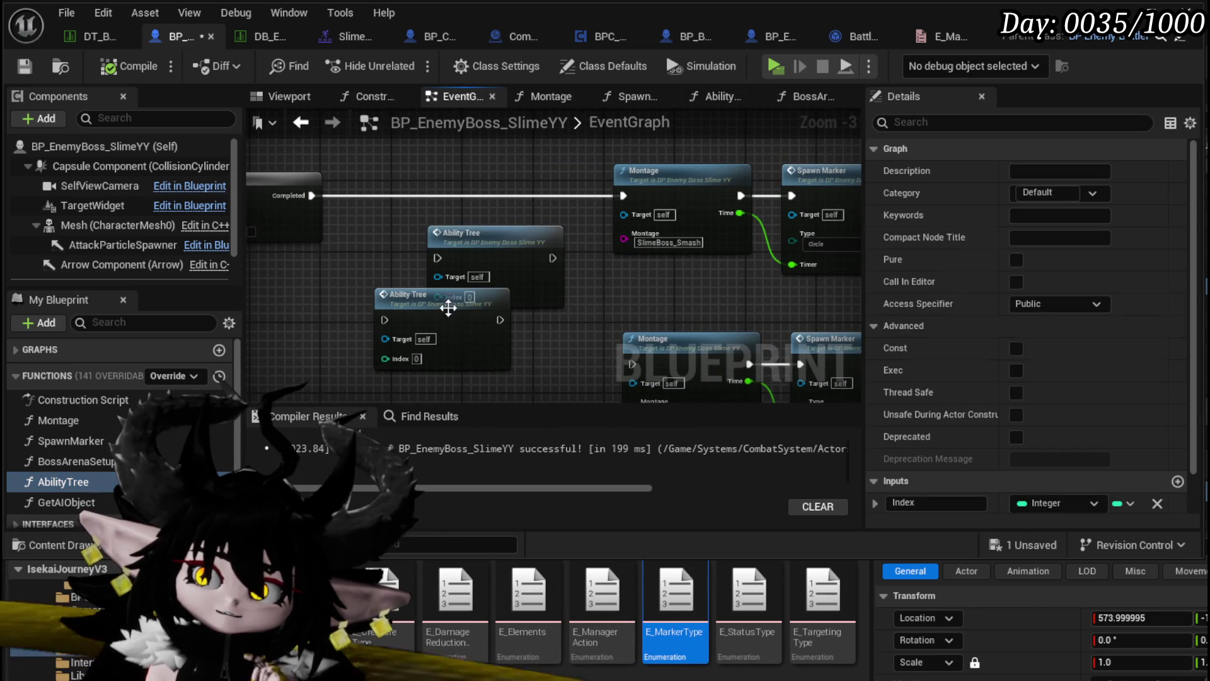
mouse_move(555, 313)
left_mouse_down()
mouse_move(334, 336)
mouse_move(467, 338)
left_mouse_up()
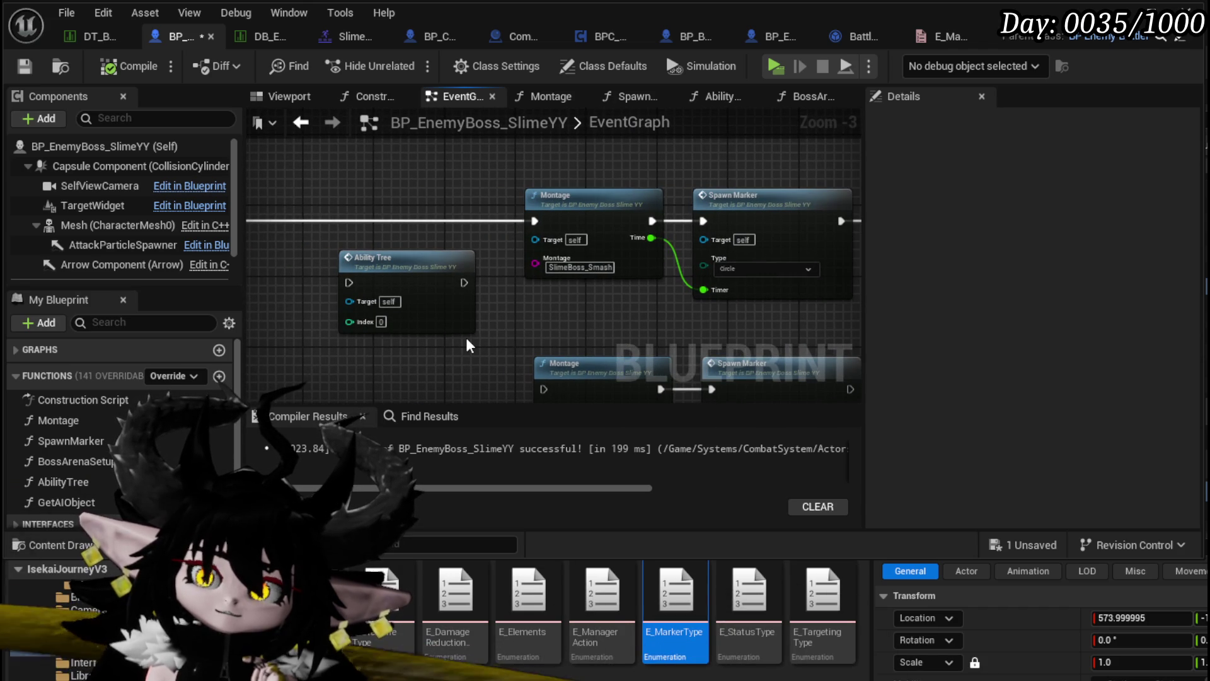
Open the AbilityTree function and move the Combat Logic variable node up and right.
double_click(403, 274)
mouse_move(352, 252)
left_mouse_down()
mouse_move(417, 192)
mouse_move(372, 225)
left_mouse_up()
mouse_move(659, 232)
left_mouse_down()
mouse_move(554, 284)
mouse_move(567, 337)
mouse_move(573, 329)
mouse_move(409, 374)
mouse_move(410, 360)
mouse_move(678, 270)
mouse_move(706, 222)
mouse_move(435, 343)
mouse_move(423, 364)
mouse_move(413, 215)
left_mouse_up()
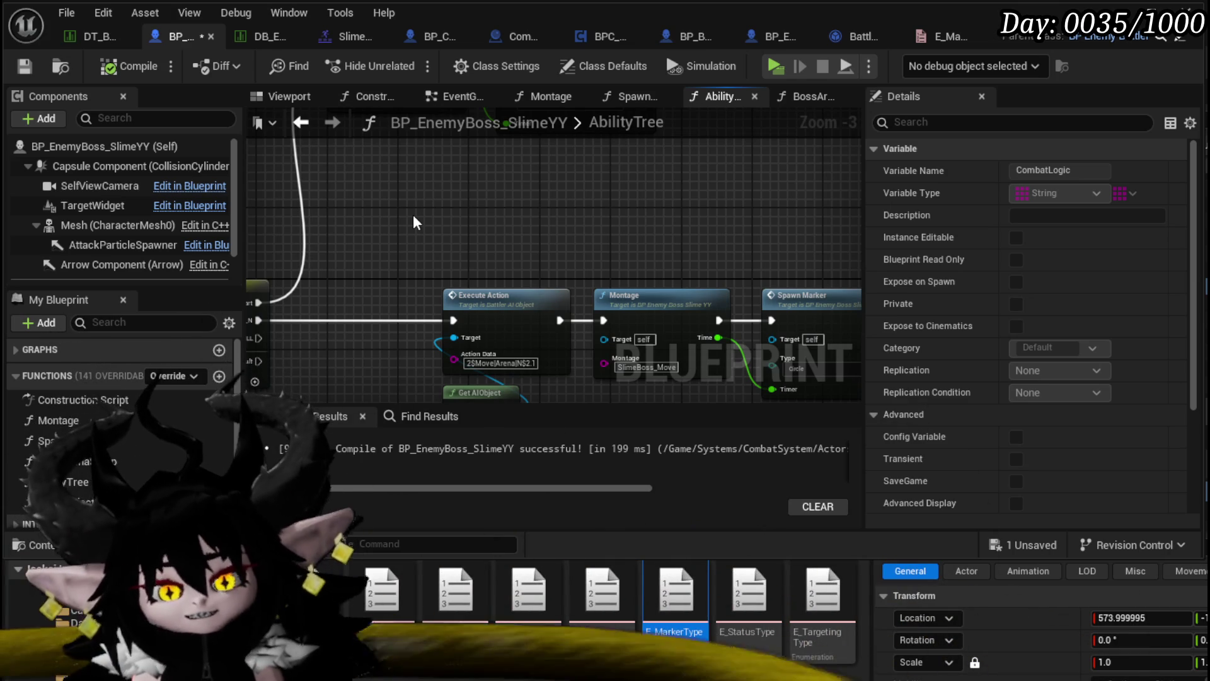
Select the Execute Action, Montage and Spawn Marker move chain, and save the boss blueprint.
left_click_drag(399, 233, 578, 182)
left_click_drag(532, 217, 708, 219)
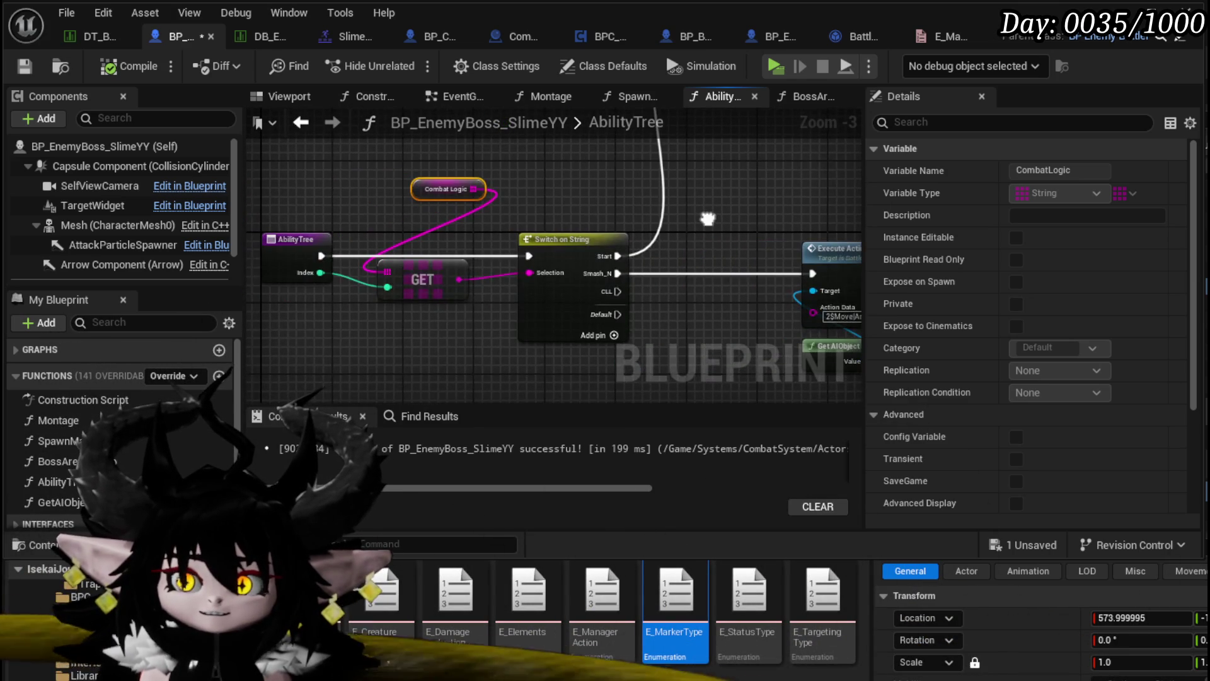
scroll(414, 240, "down", 2)
left_click_drag(408, 172, 720, 322)
left_click_drag(378, 189, 457, 320)
left_click_drag(673, 379, 672, 193)
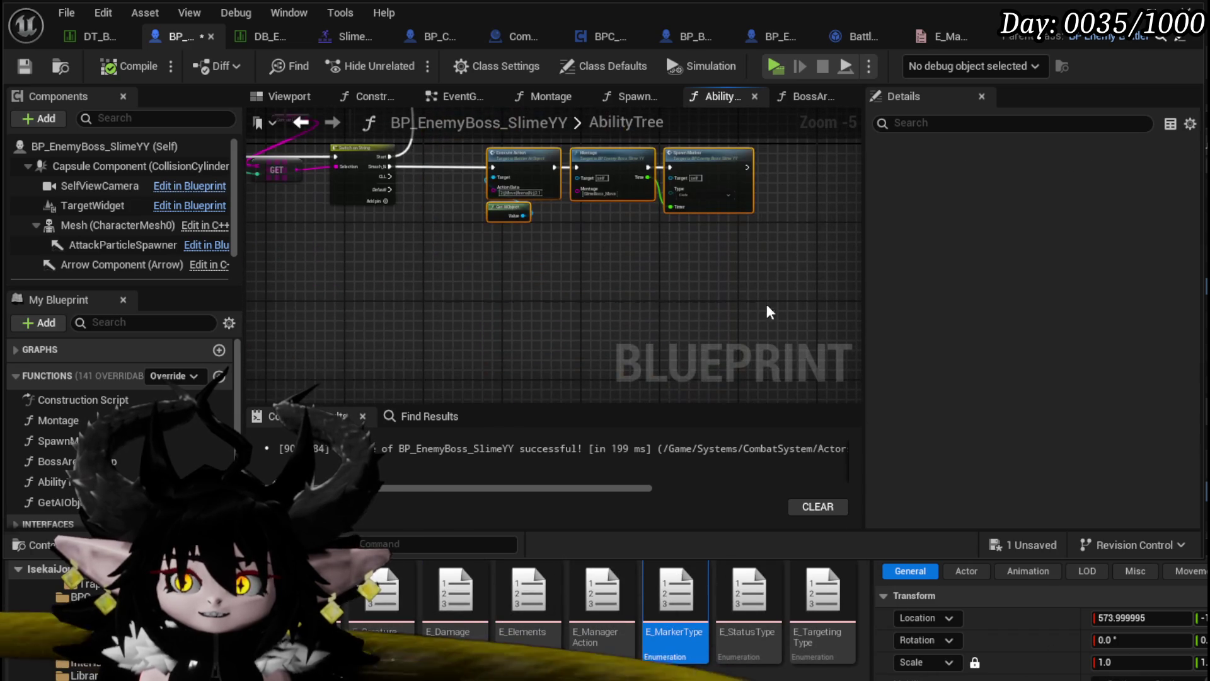
left_click(23, 66)
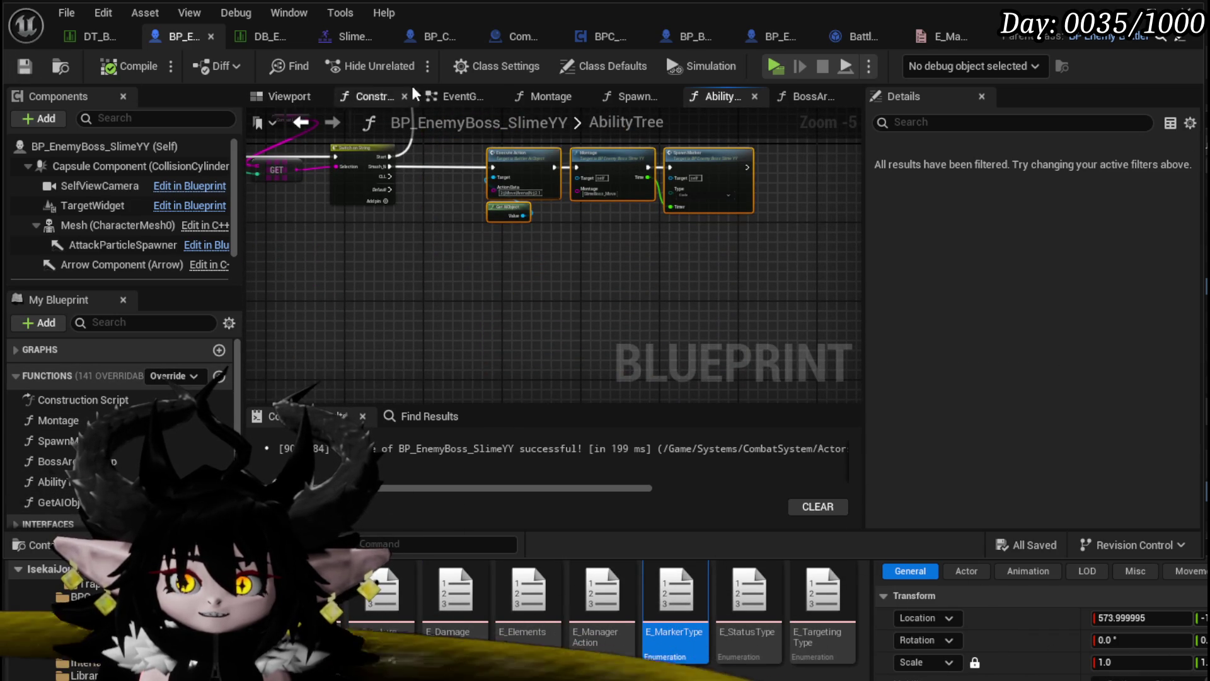
Paste the copied move chain into the boss EventGraph and shift the middle node group left.
left_click(455, 94)
scroll(563, 286, "down", 2)
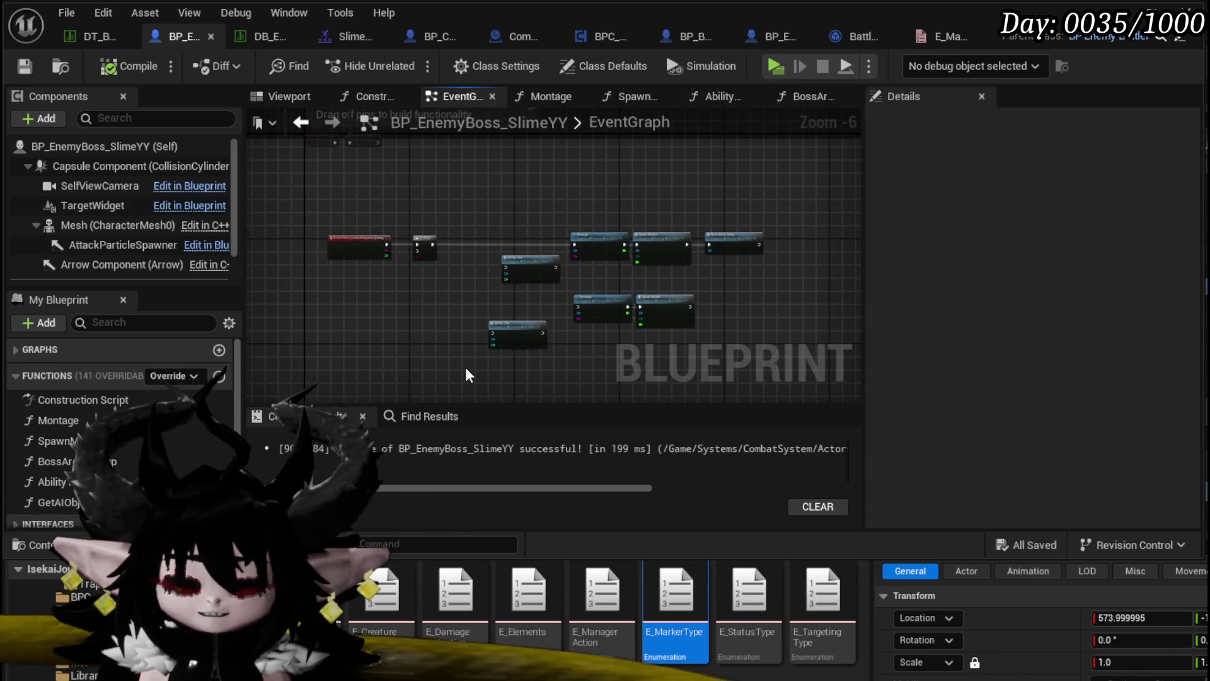
key("ctrl+v")
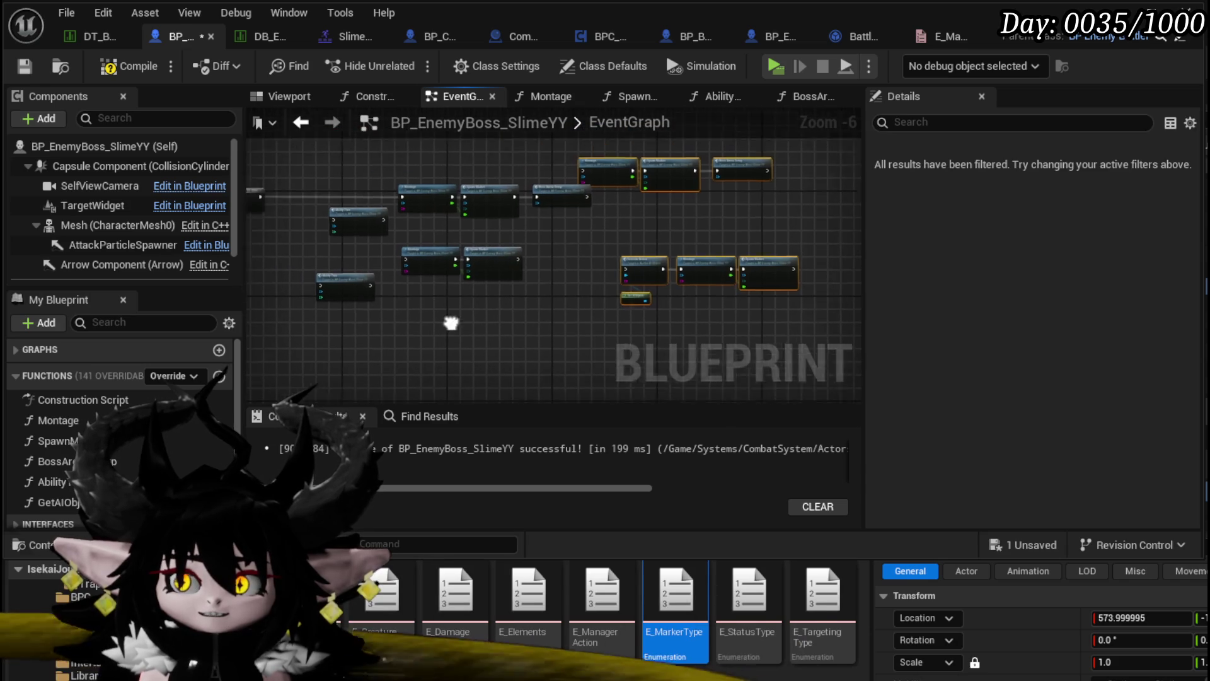
left_click_drag(364, 376, 599, 211)
scroll(614, 203, "up", 3)
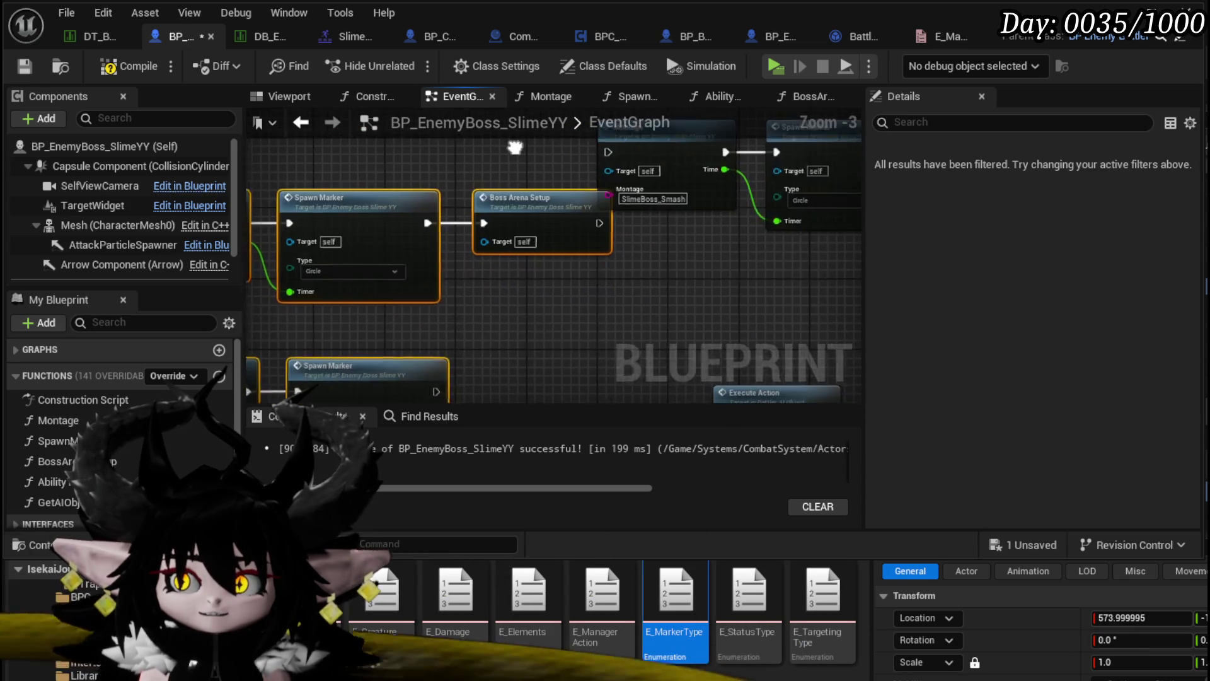
scroll(536, 197, "down", 3)
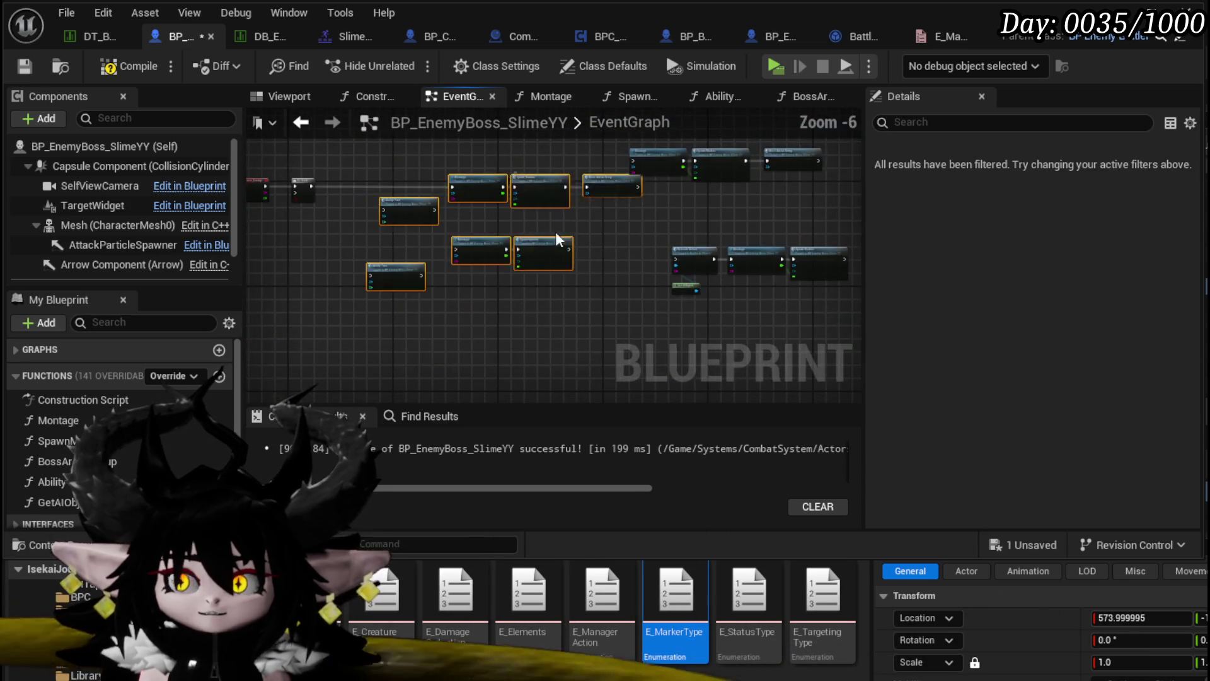
left_click_drag(546, 190, 350, 181)
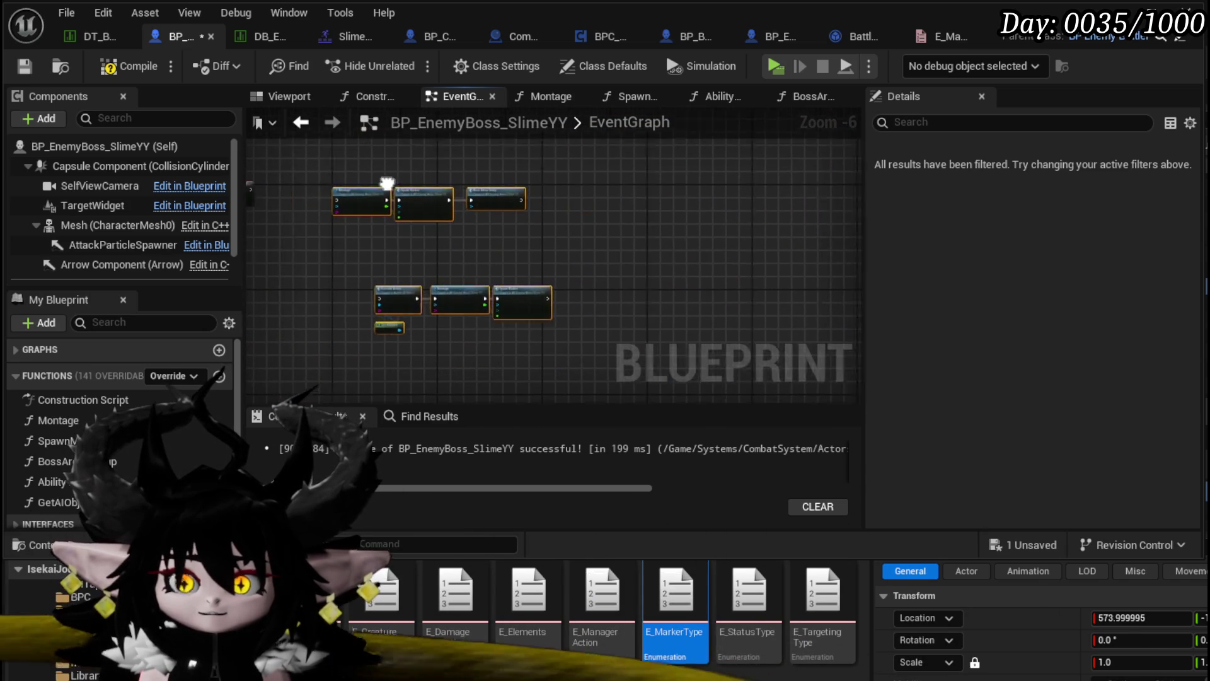
scroll(349, 181, "up", 3)
Wire Do Once Completed to the smash Montage and move the pasted move chain up-left.
mouse_move(493, 209)
left_mouse_down()
mouse_move(661, 234)
mouse_move(389, 288)
mouse_move(838, 155)
left_mouse_up()
left_click_drag(788, 190, 792, 176)
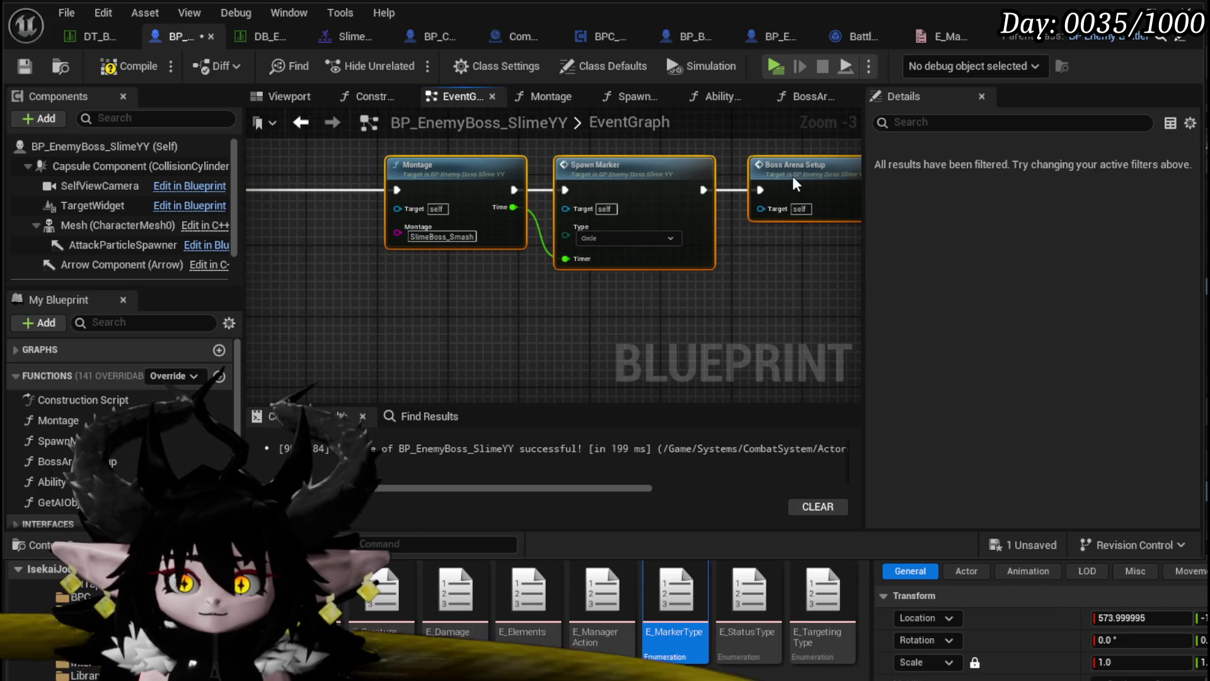
key("ctrl+z")
scroll(467, 199, "down", 2)
left_click_drag(457, 198, 668, 319)
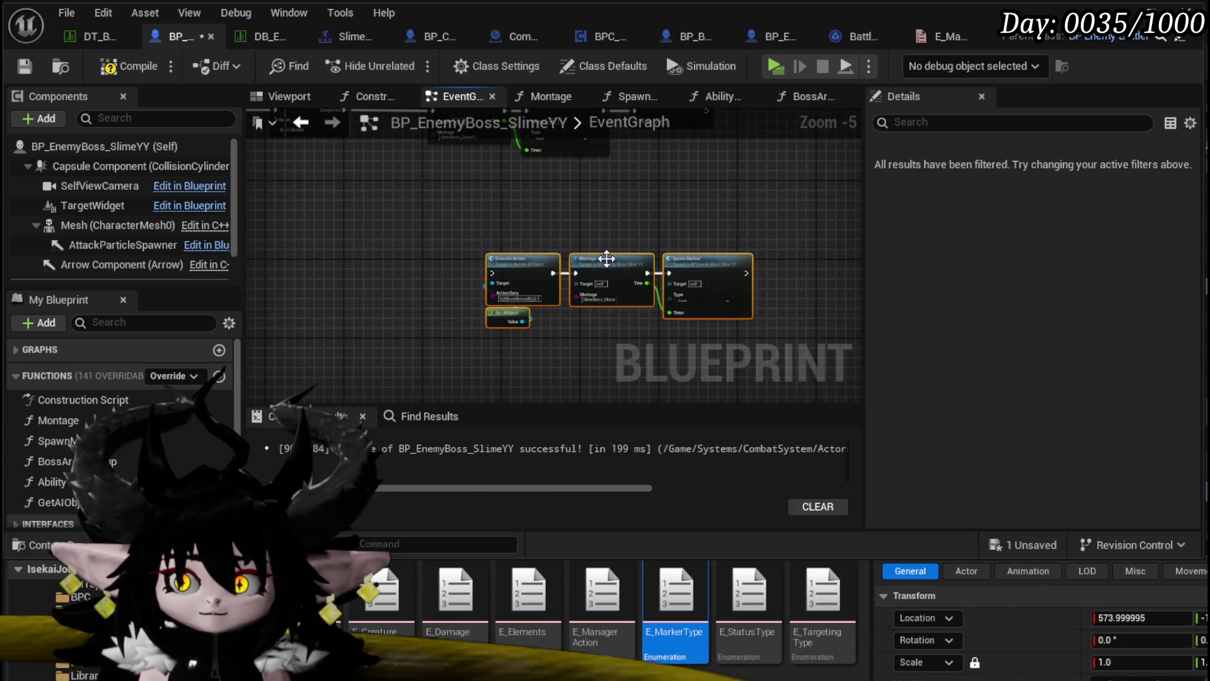
mouse_move(605, 263)
left_mouse_down()
mouse_move(520, 224)
mouse_move(555, 247)
left_mouse_up()
Shift the event and Do Once nodes left, then compile and save the boss blueprint.
left_click(550, 179, "shift")
left_click_drag(550, 178, 405, 179)
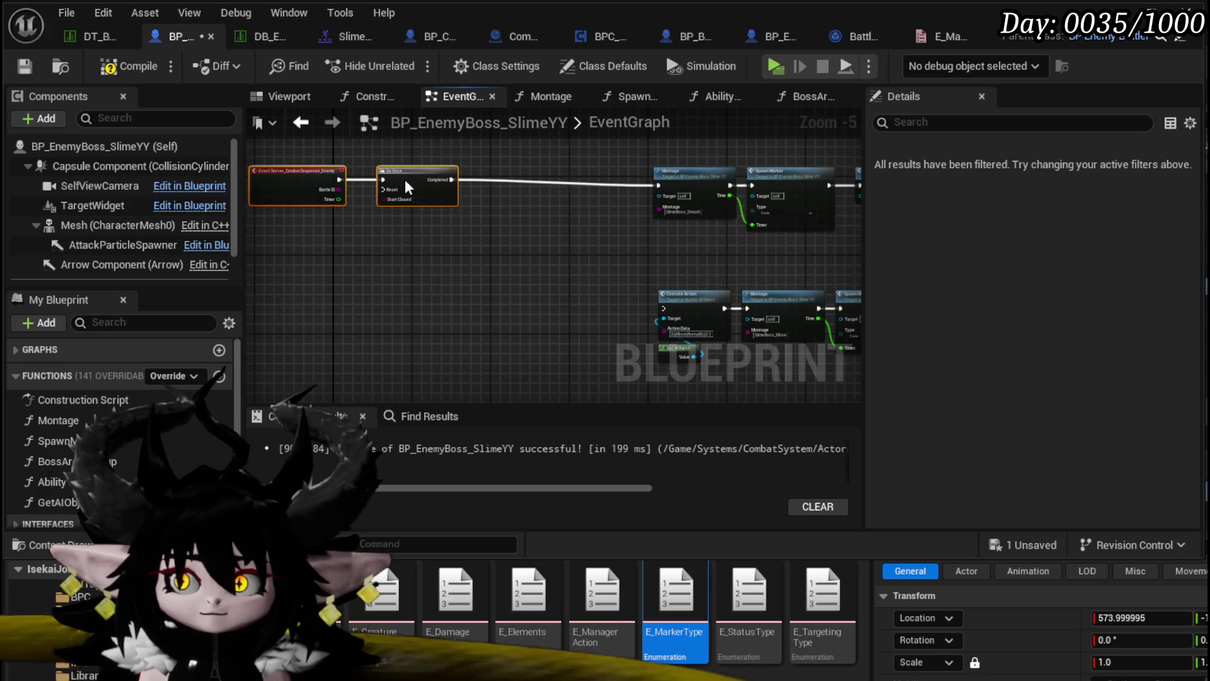
left_click(547, 244)
left_click_drag(562, 238, 498, 227)
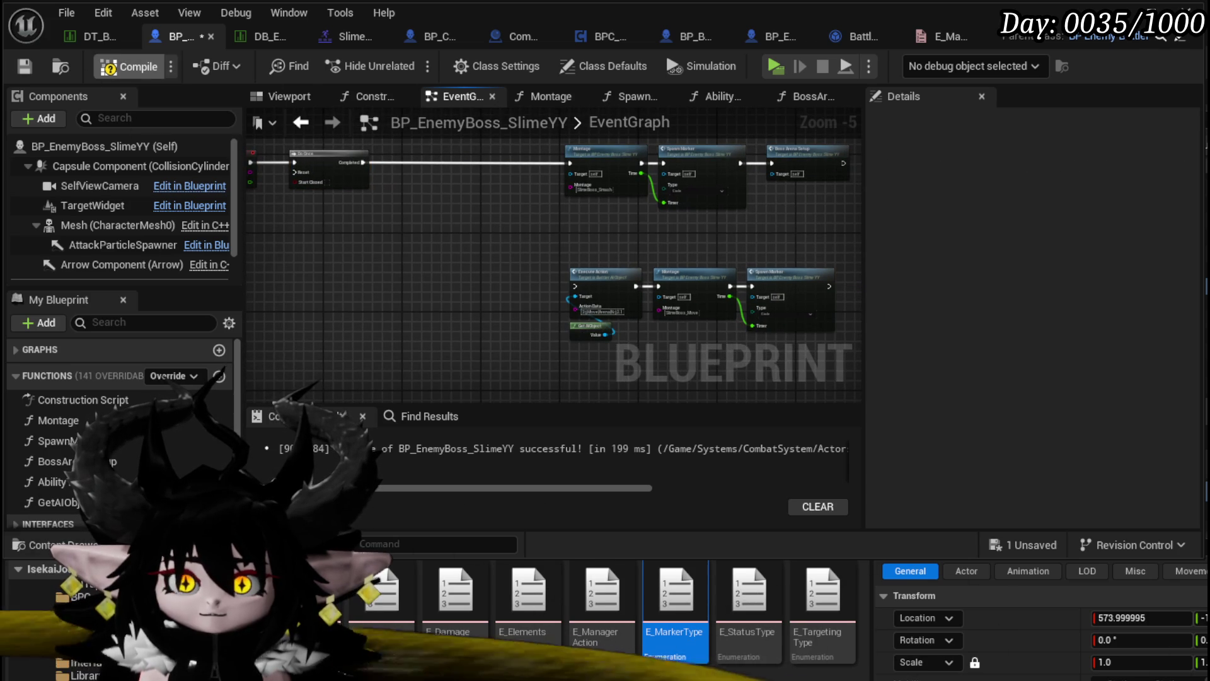
left_click(129, 66)
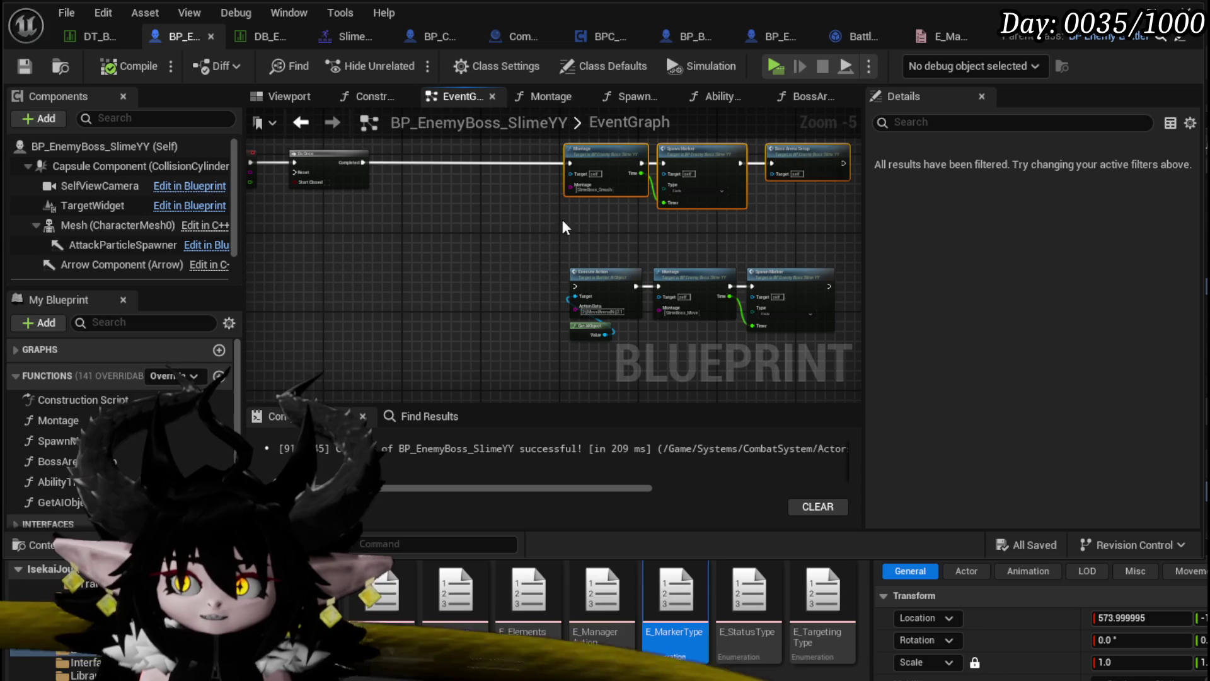
Rearrange the smash chain and the lower move chain into a tidy layout.
left_click_drag(503, 194, 750, 312)
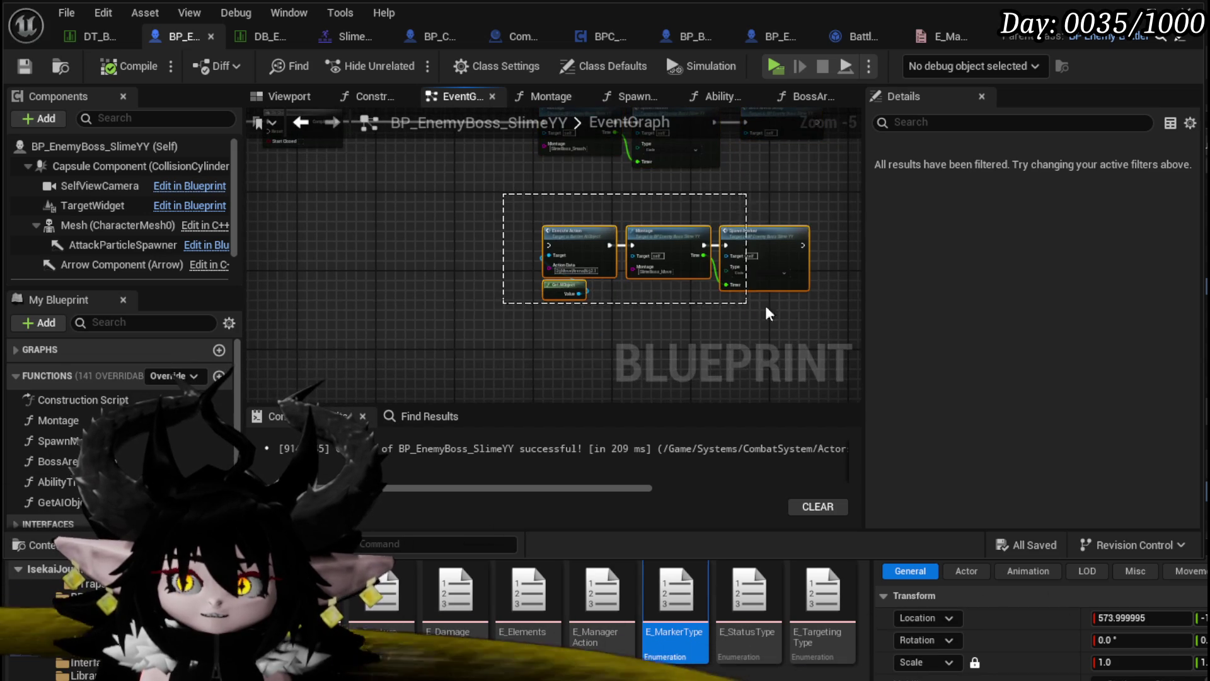
scroll(593, 225, "up", 2)
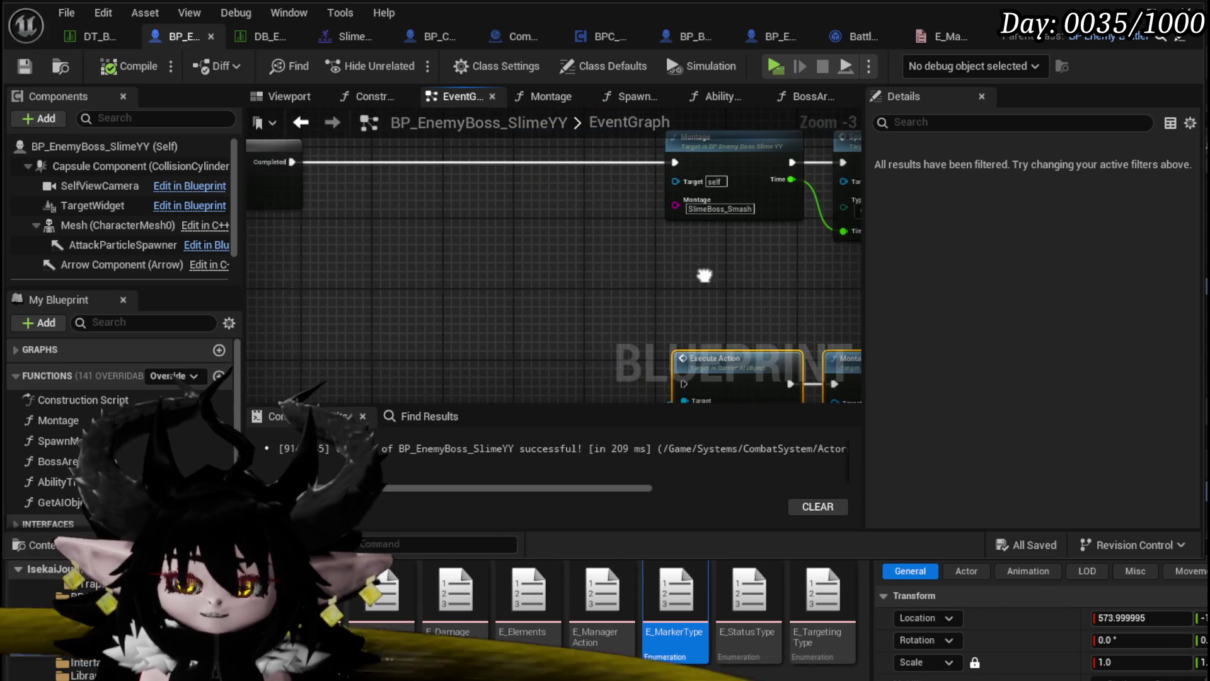
left_click_drag(418, 292, 712, 152)
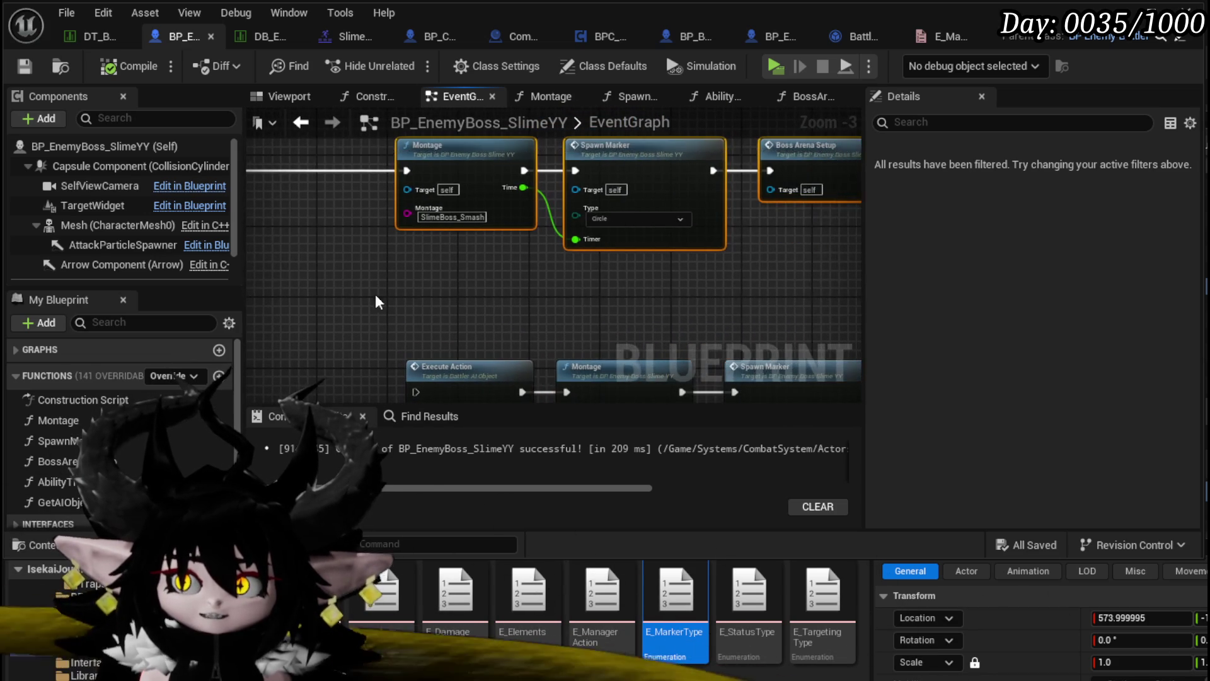
scroll(356, 244, "down", 1)
left_click(403, 202)
mouse_move(340, 176)
left_mouse_down()
mouse_move(642, 294)
mouse_move(597, 227)
left_mouse_up()
left_click(642, 294)
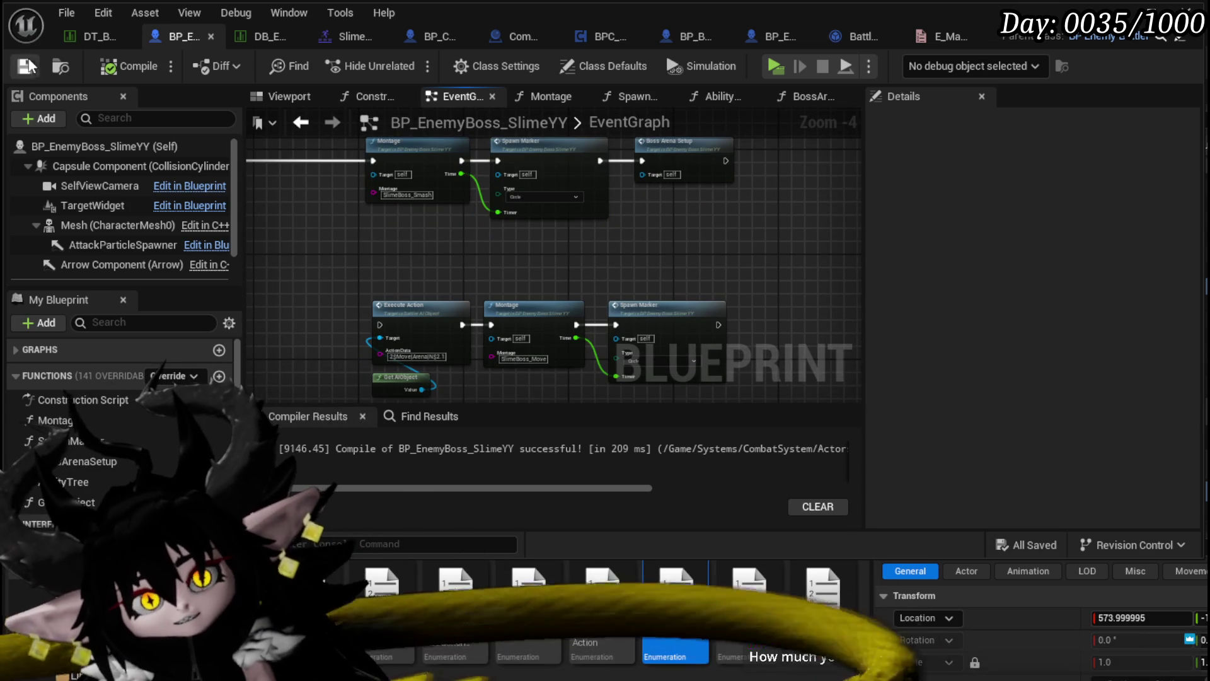
left_click_drag(449, 255, 465, 230)
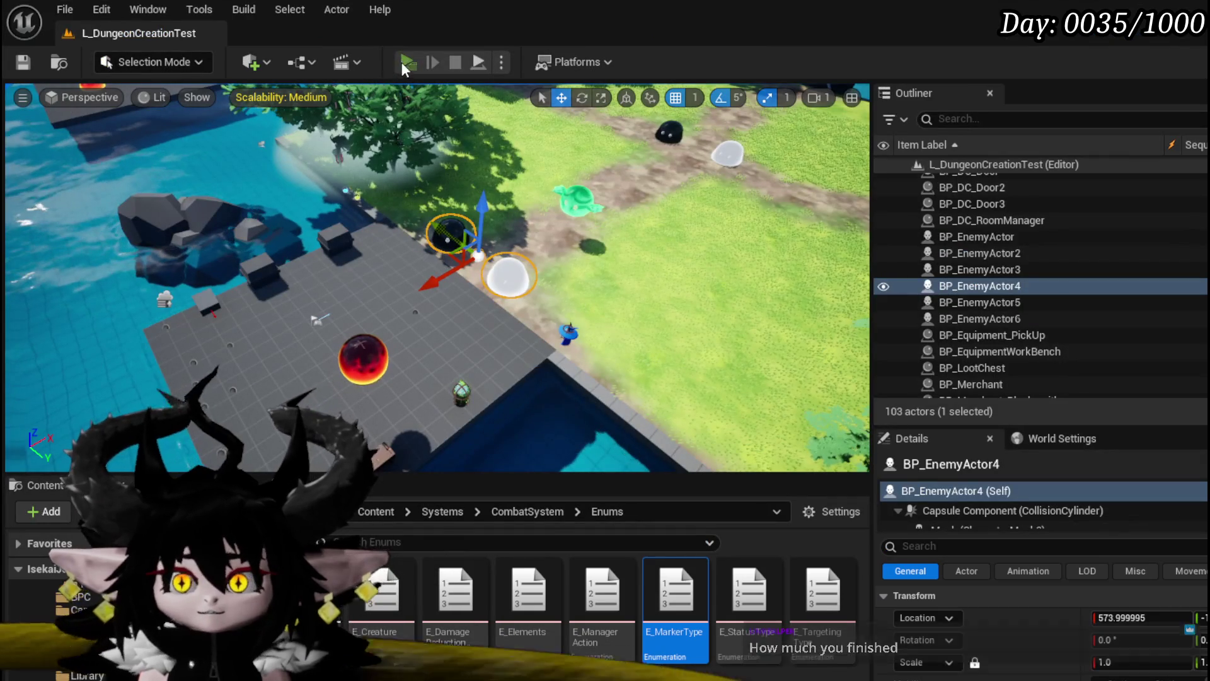
left_click(402, 62)
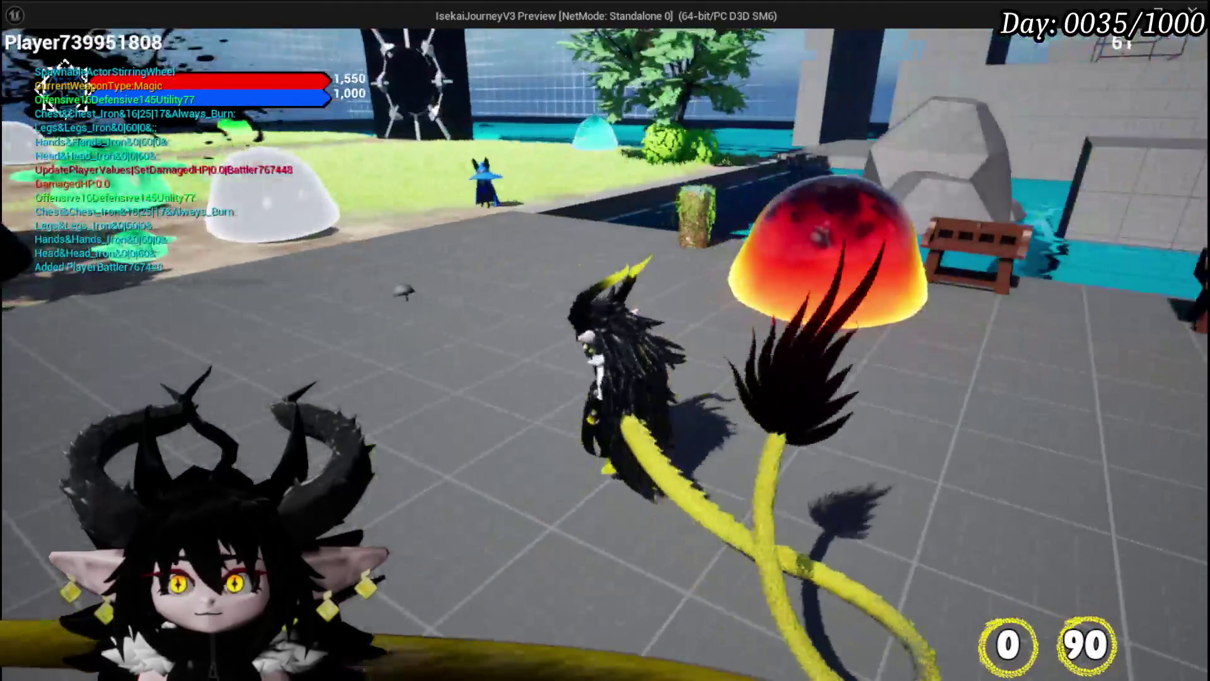
key("w")
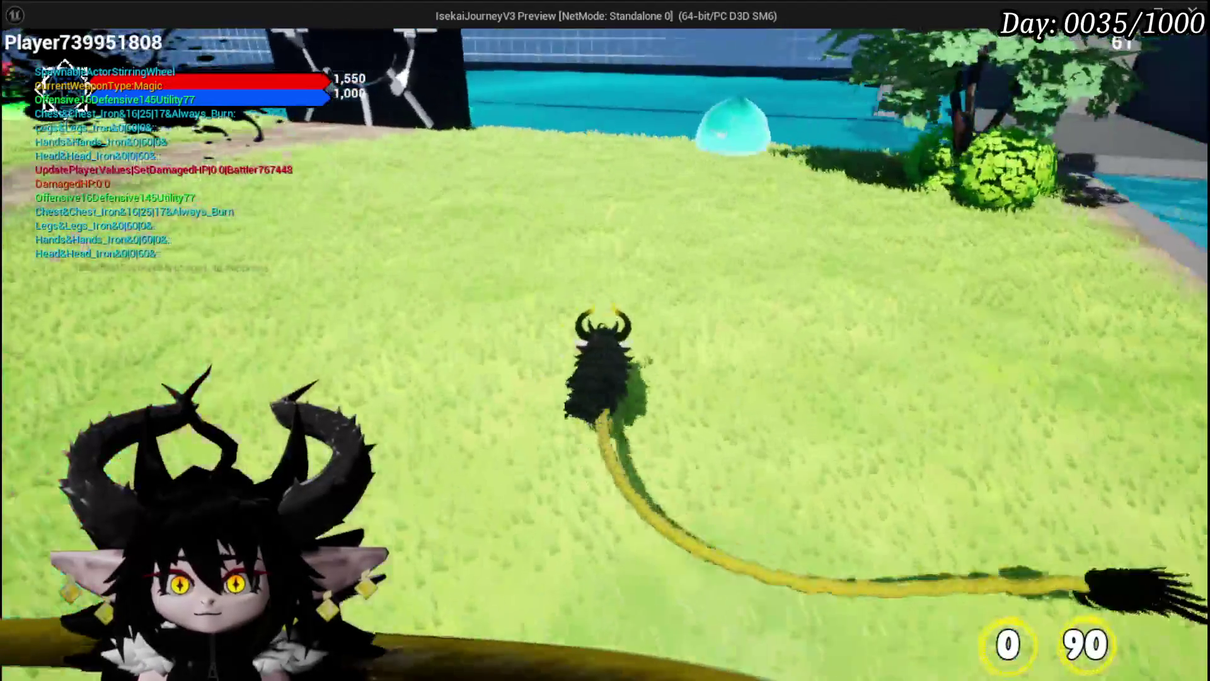
key("w")
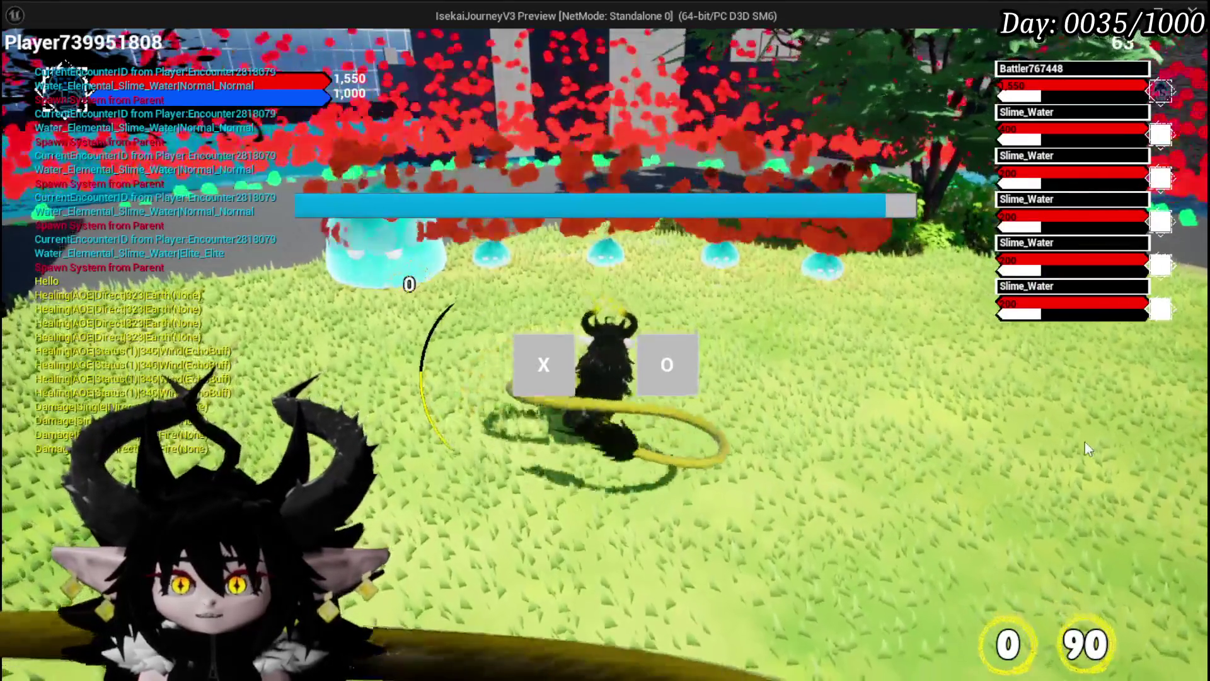
left_click(569, 395)
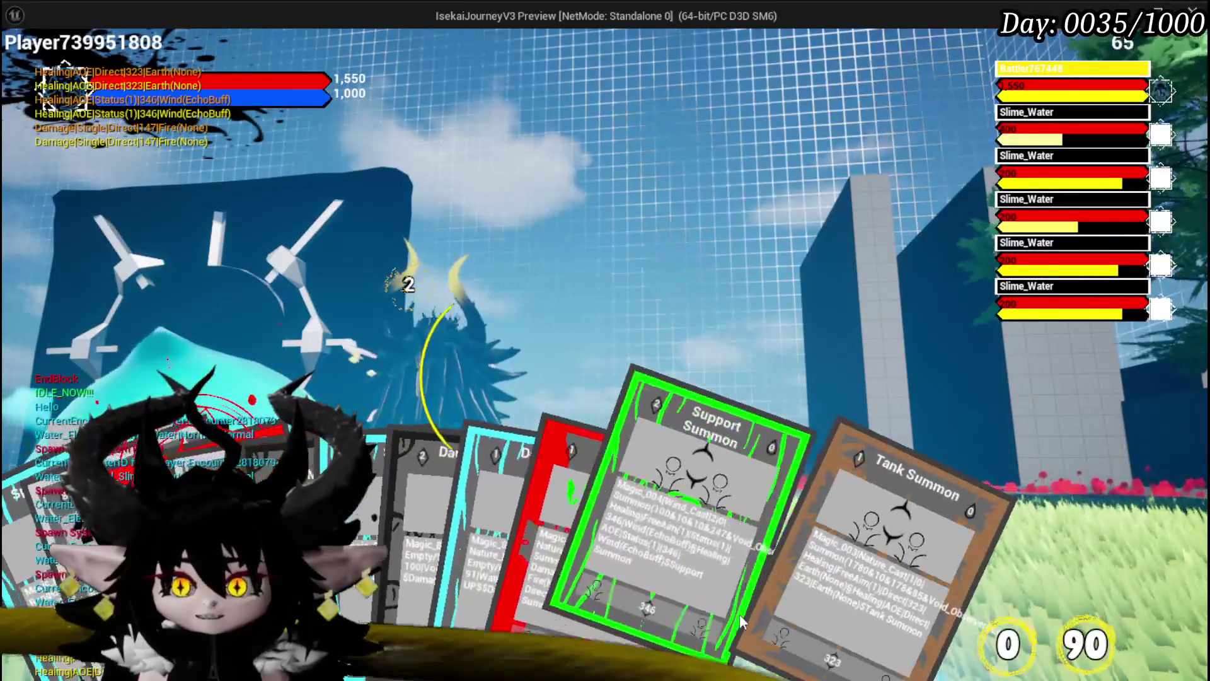
left_click(359, 457)
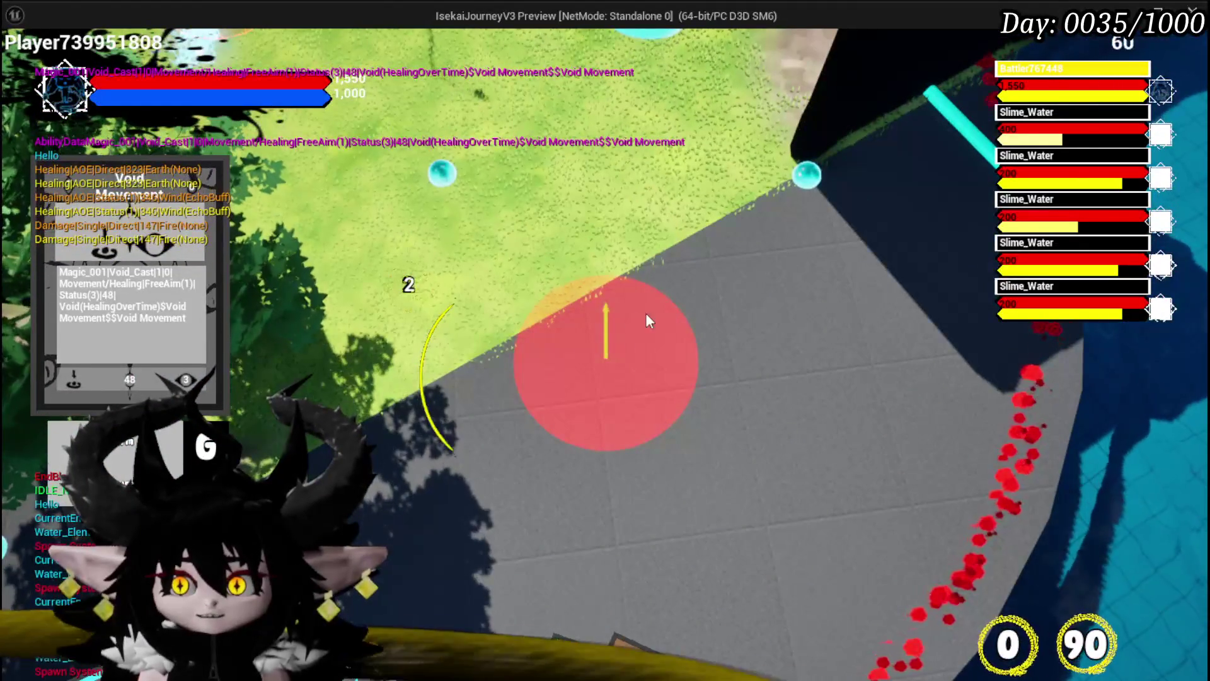
left_click(561, 337)
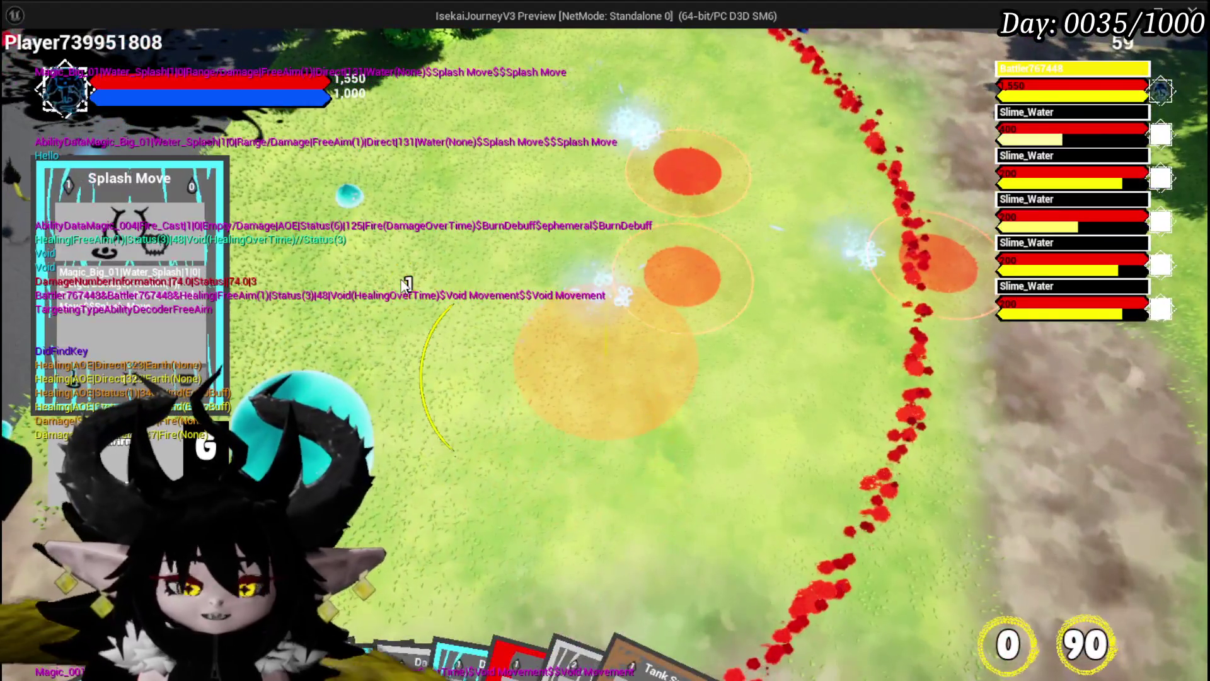
key("Escape")
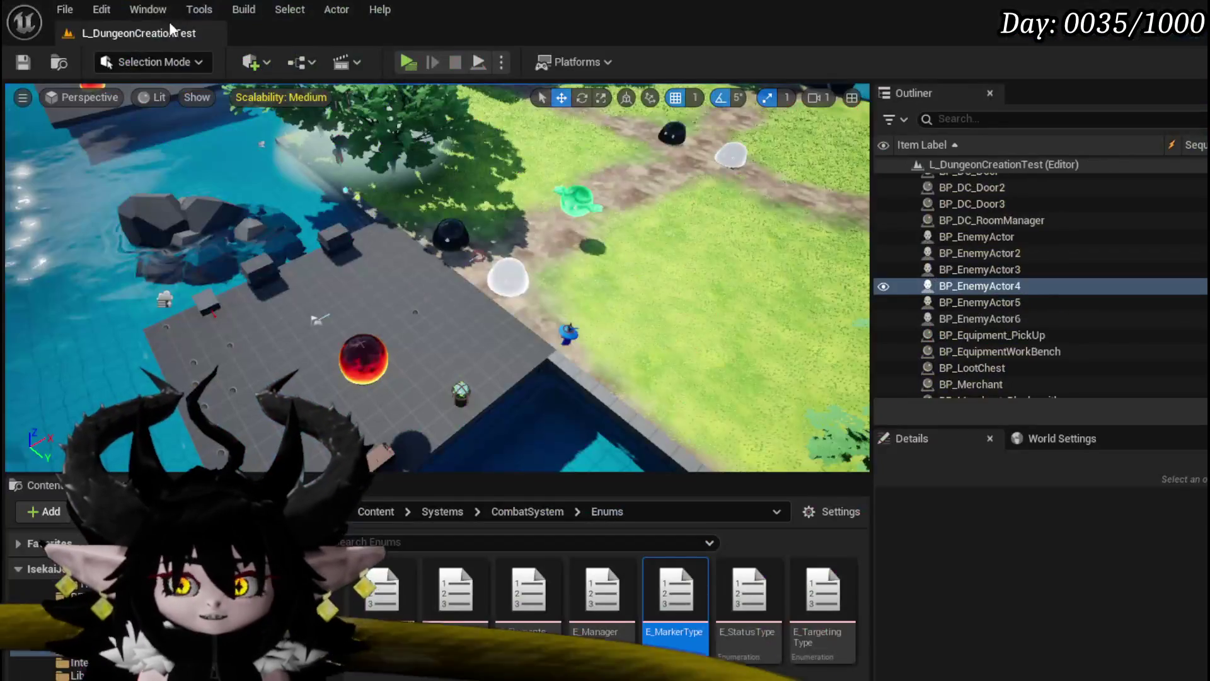
Relaunch the game preview and open the Void AOE card from the Magic ability set.
left_click(408, 63)
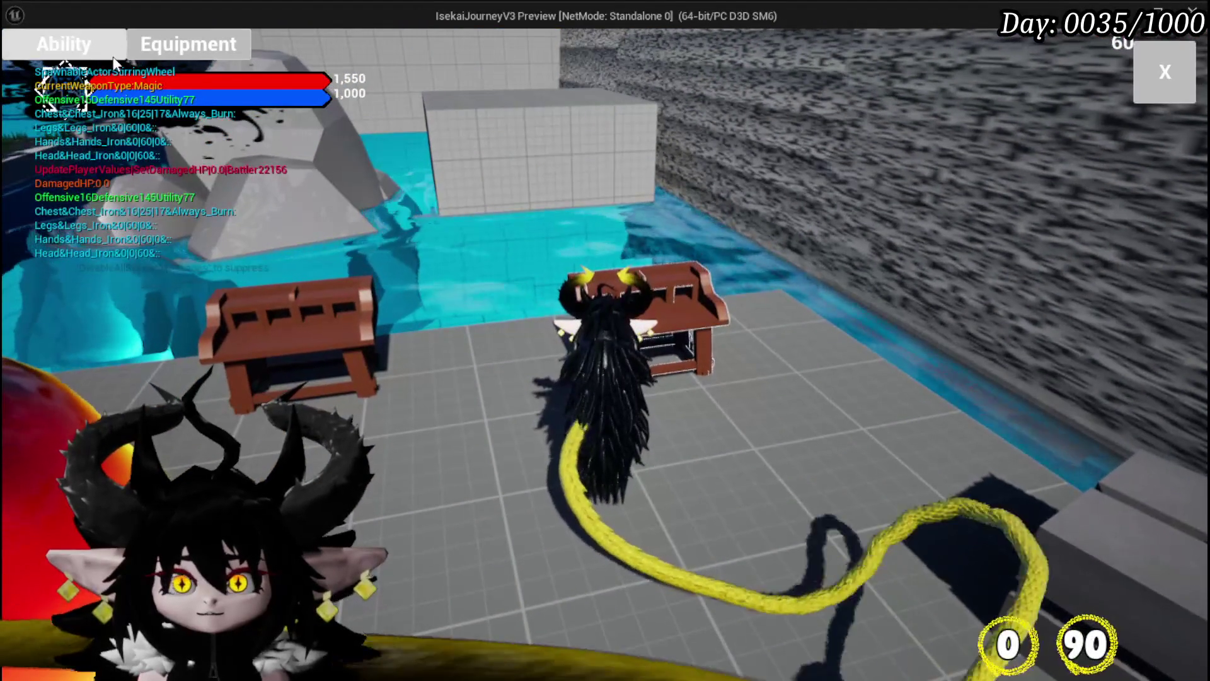
left_click(64, 44)
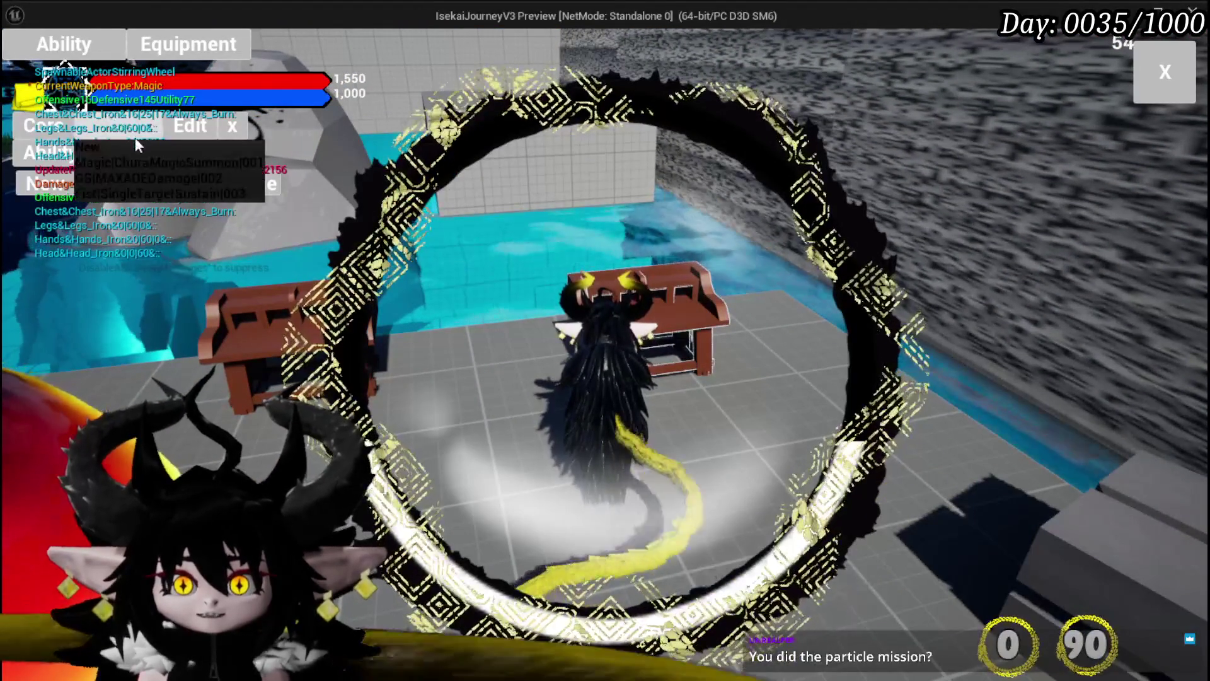
left_click(135, 152)
left_click(139, 159)
left_click(559, 502)
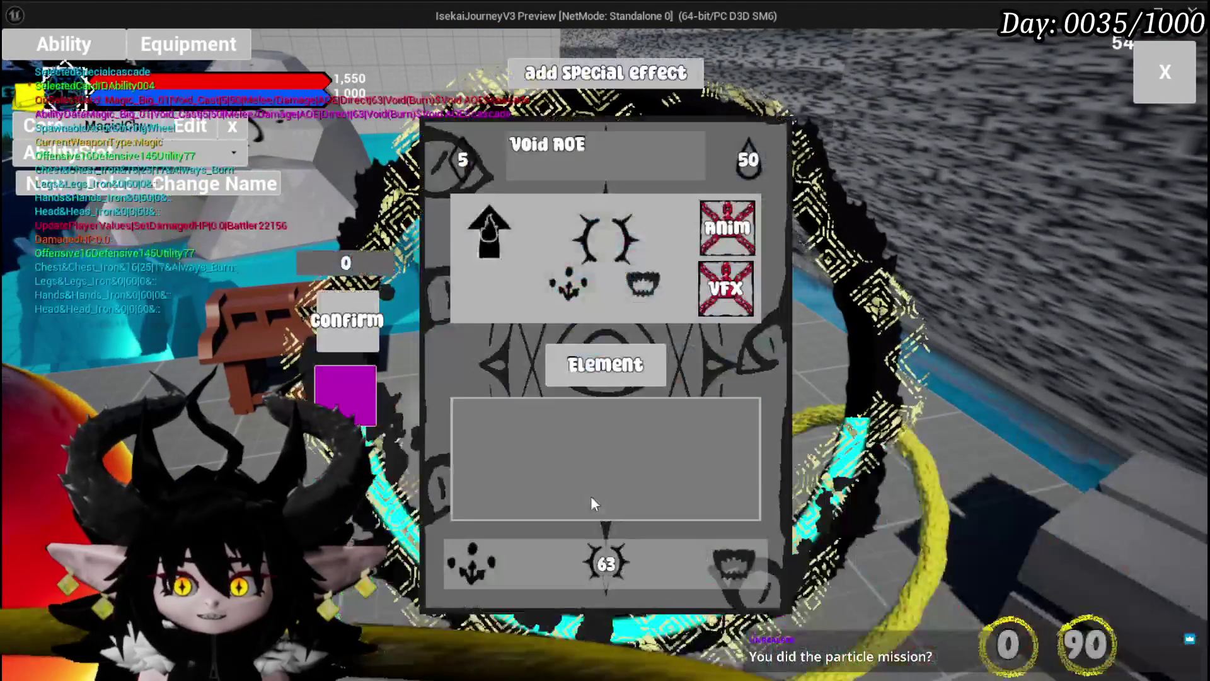
Browse the Void AOE element, type, status-effect and targeting options, filling the amount to 63.
left_click(610, 364)
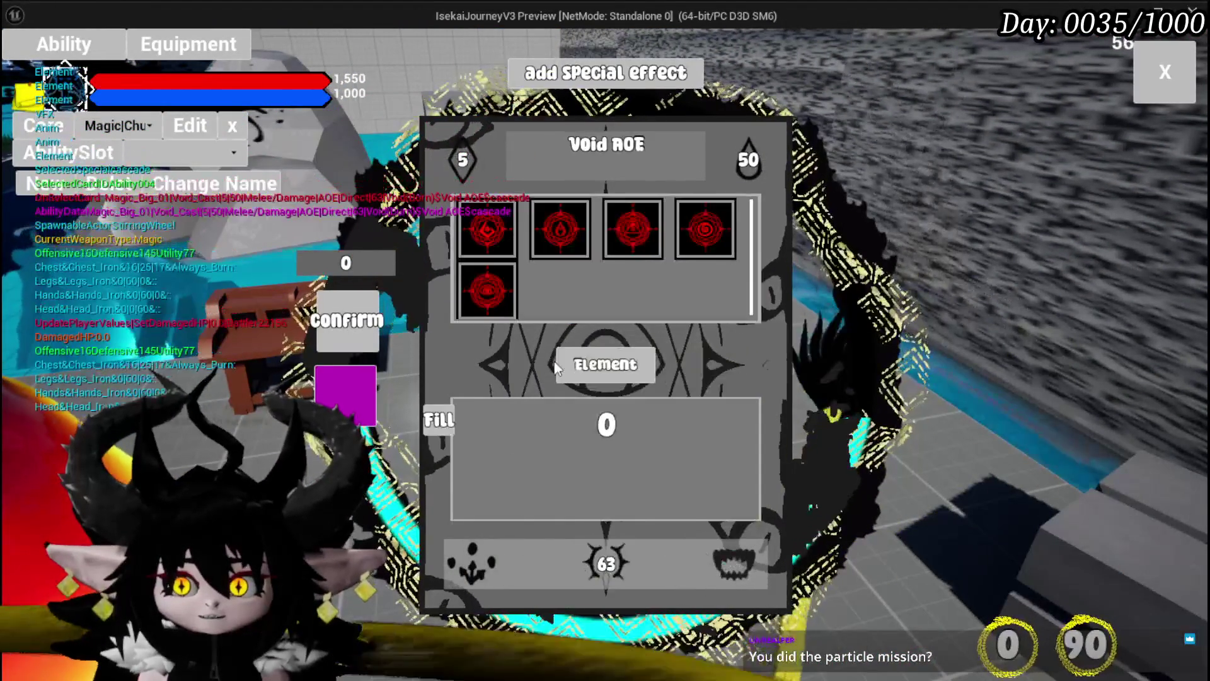
left_click(731, 565)
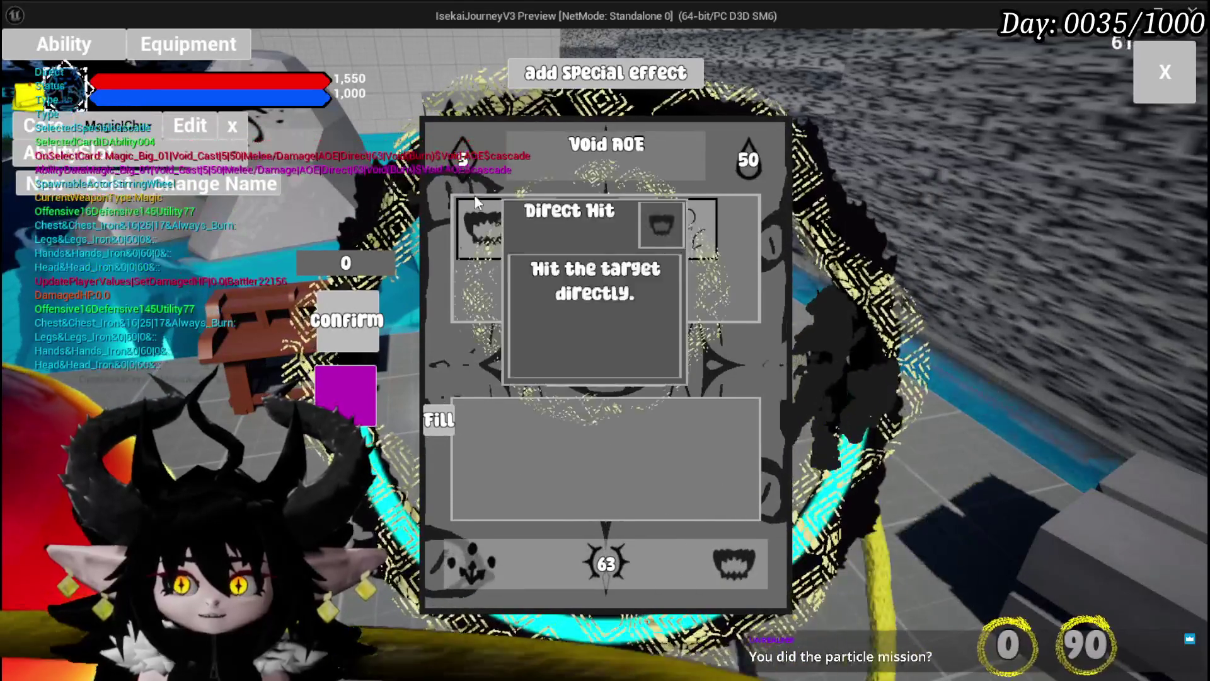
left_click(686, 228)
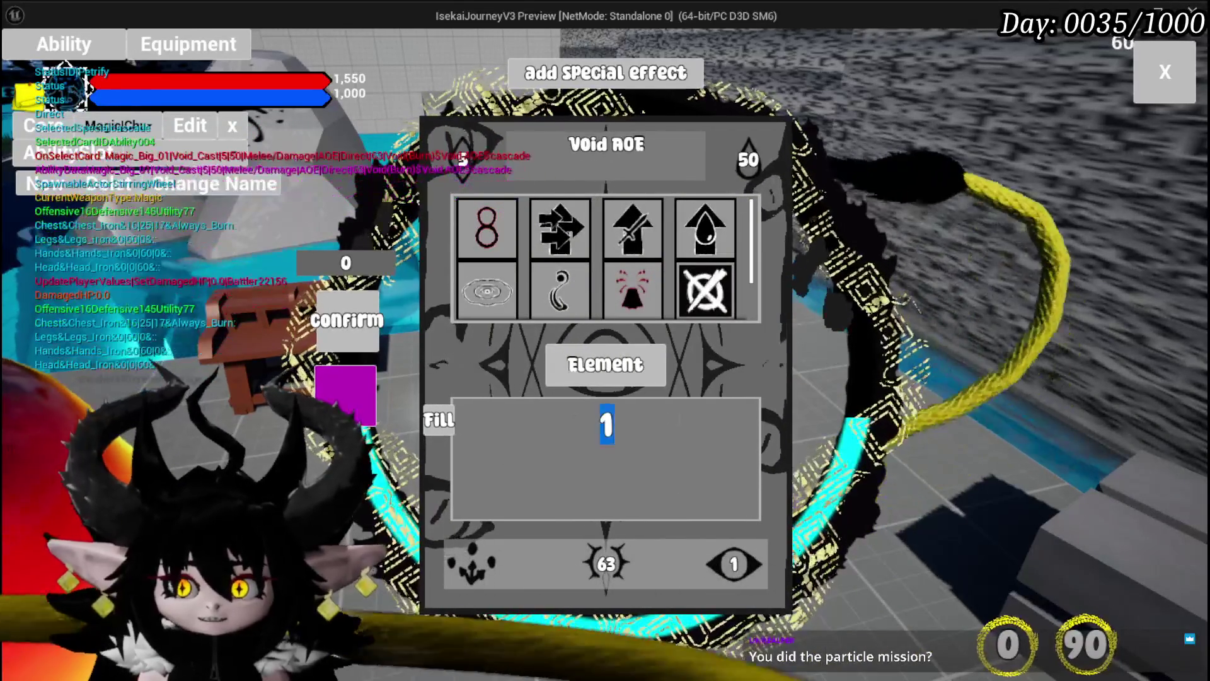
type("5")
left_click(600, 564)
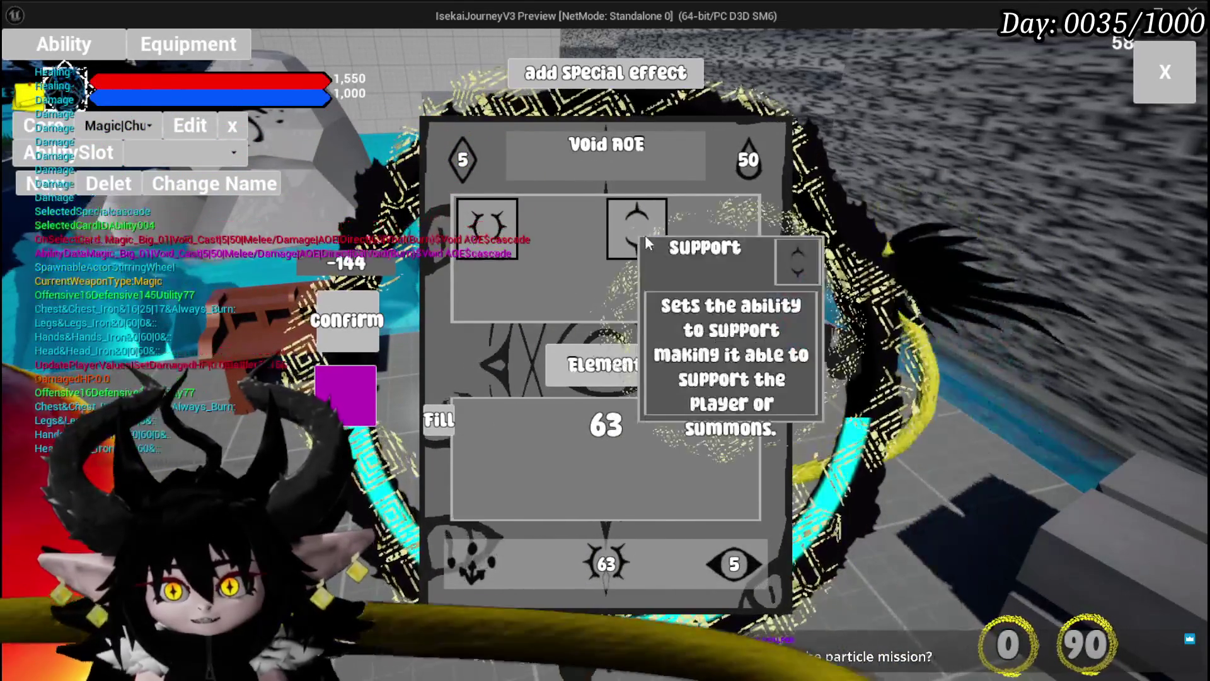
mouse_move(644, 243)
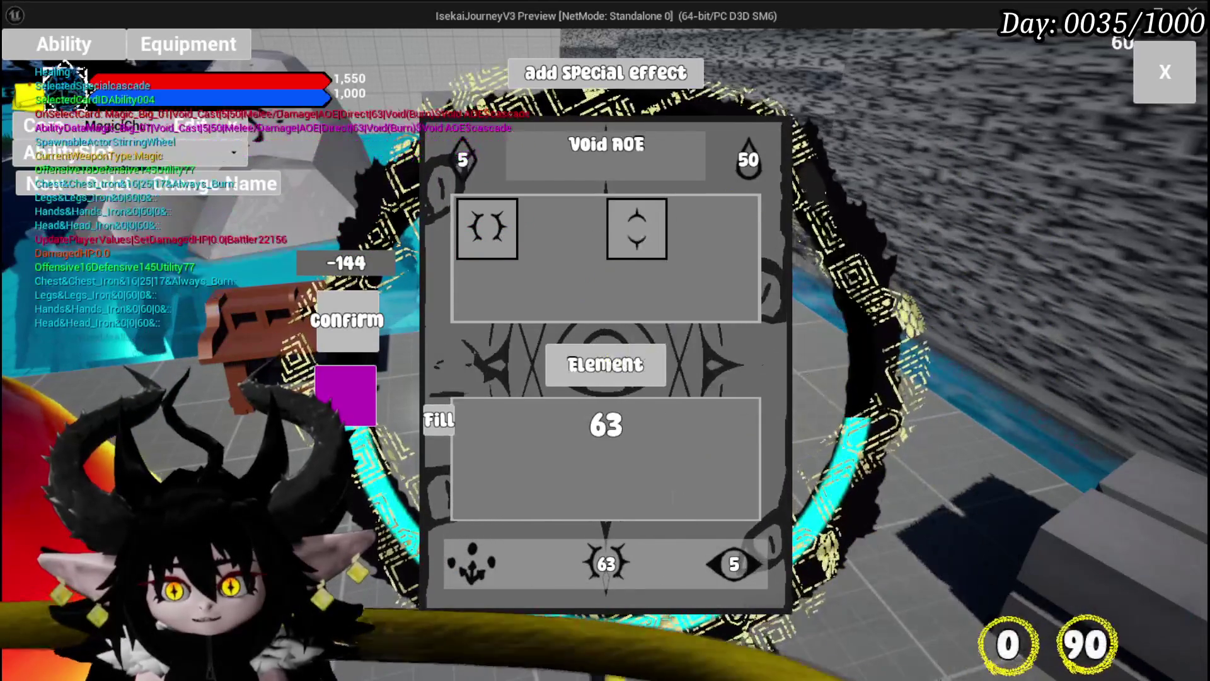
left_click(473, 563)
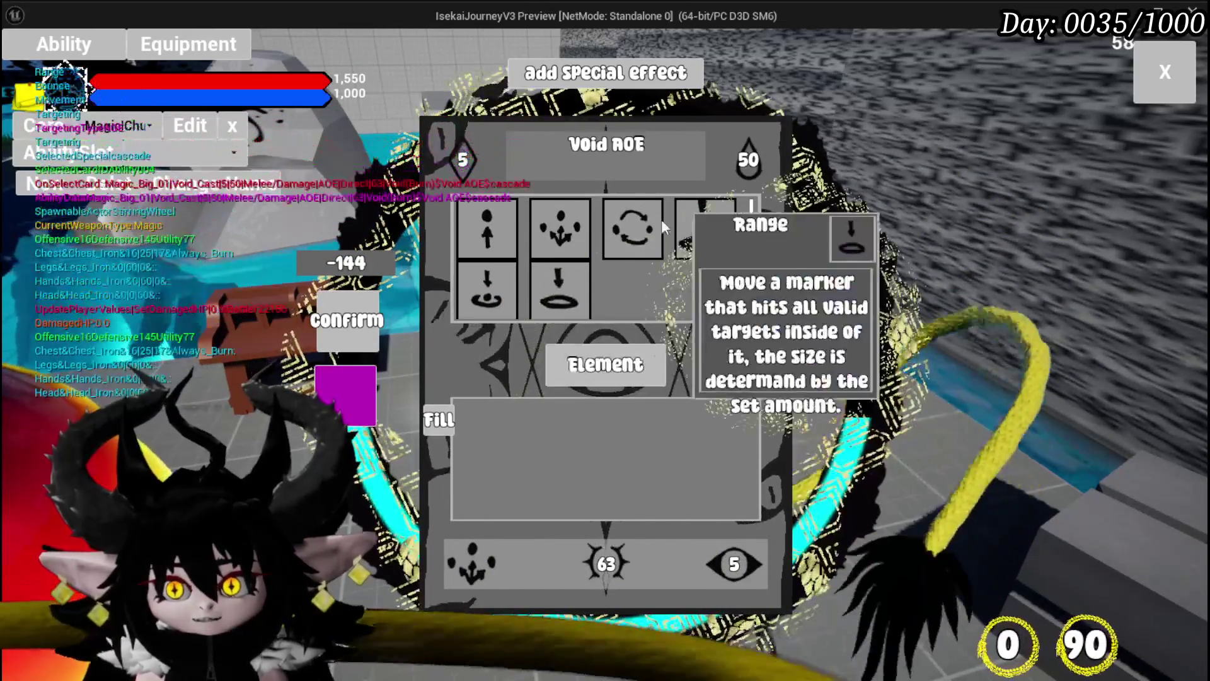
mouse_move(689, 275)
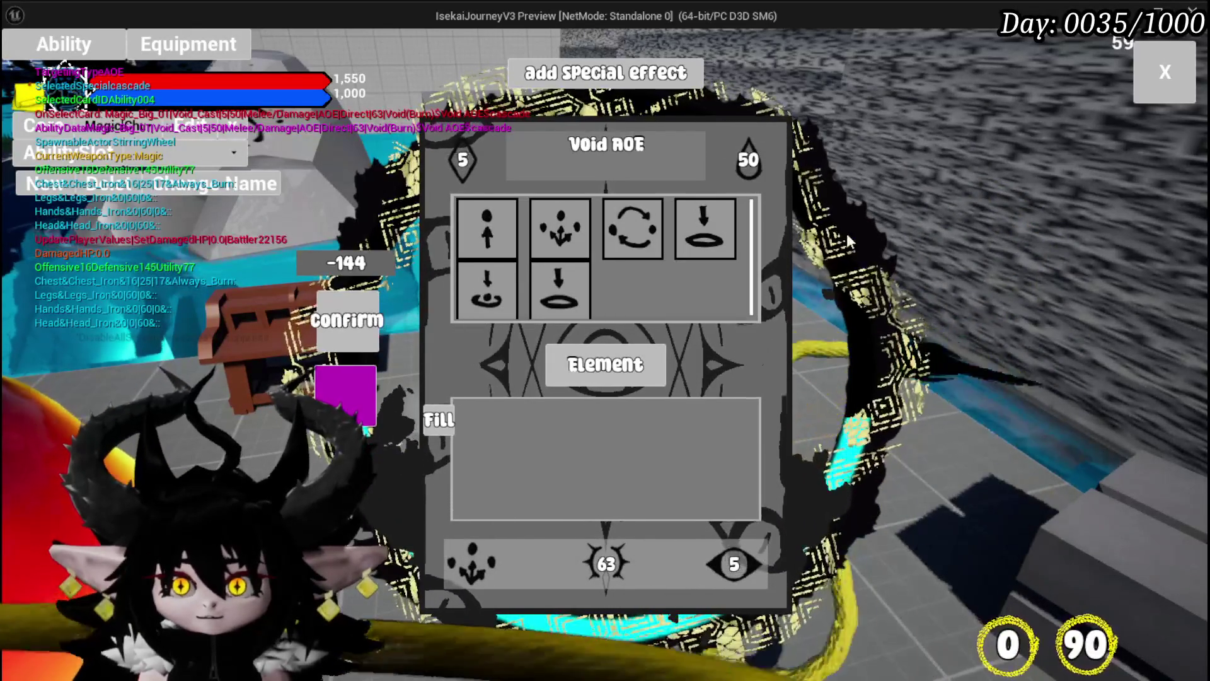
left_click(1166, 94)
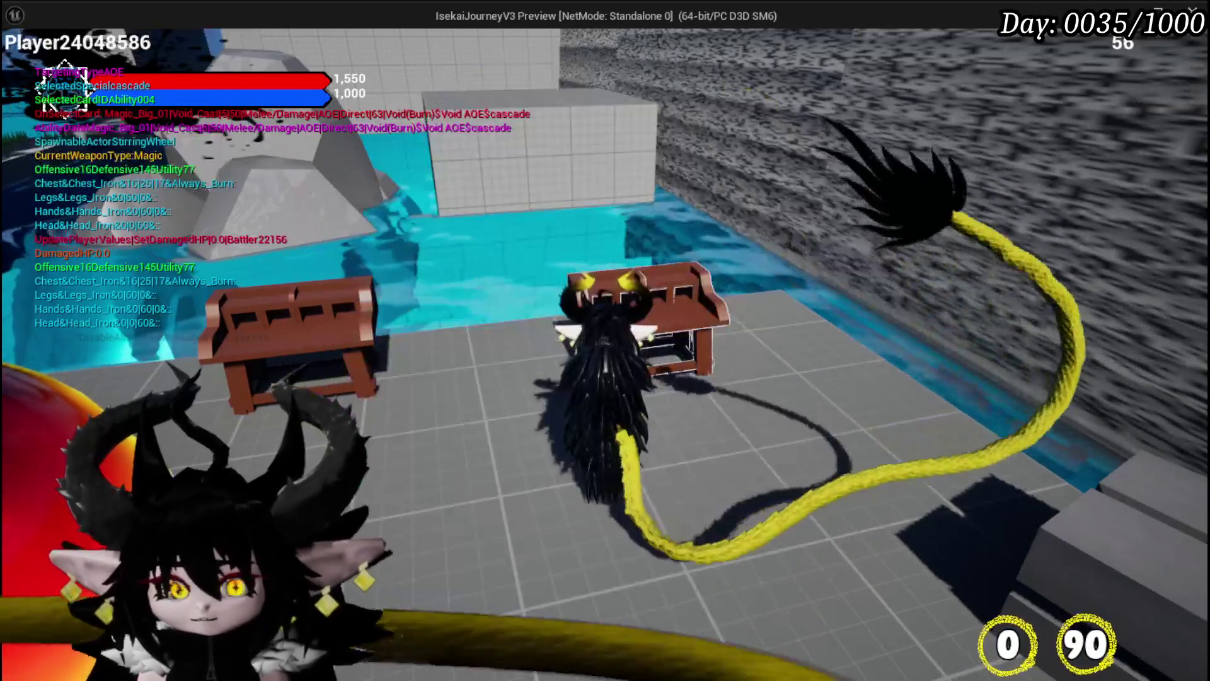
Give the SpeedUP card one ability point via its VFX setting, then close the card editor.
key("Tab")
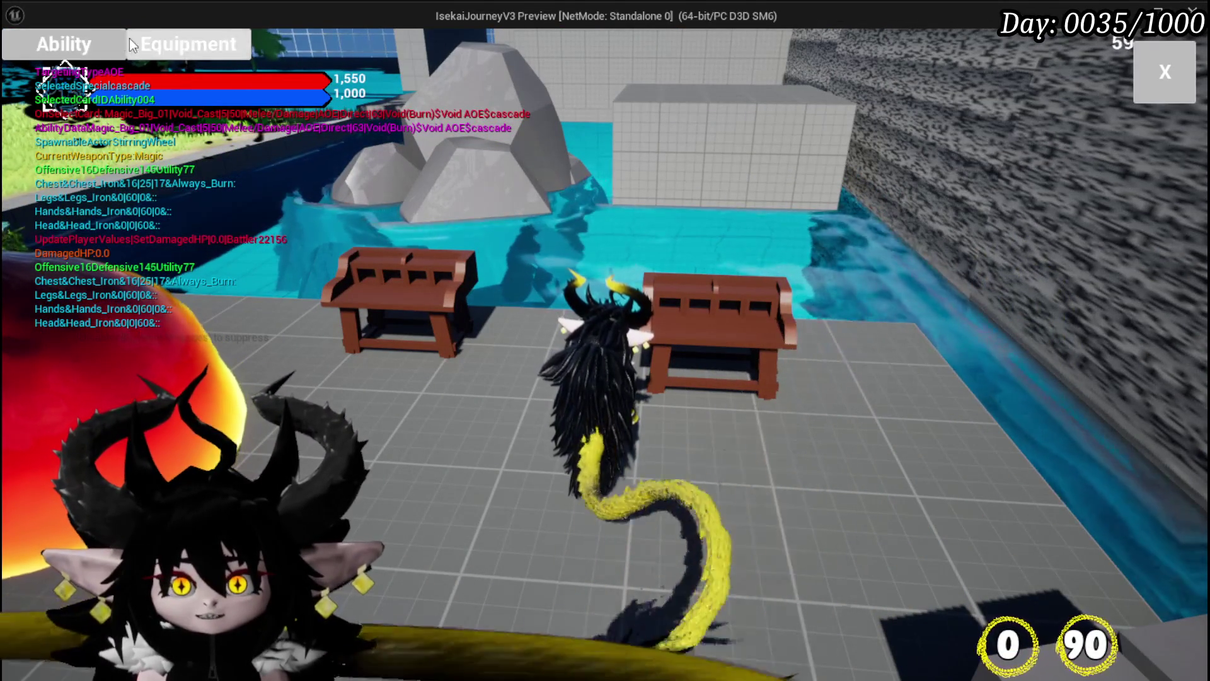
left_click(32, 37)
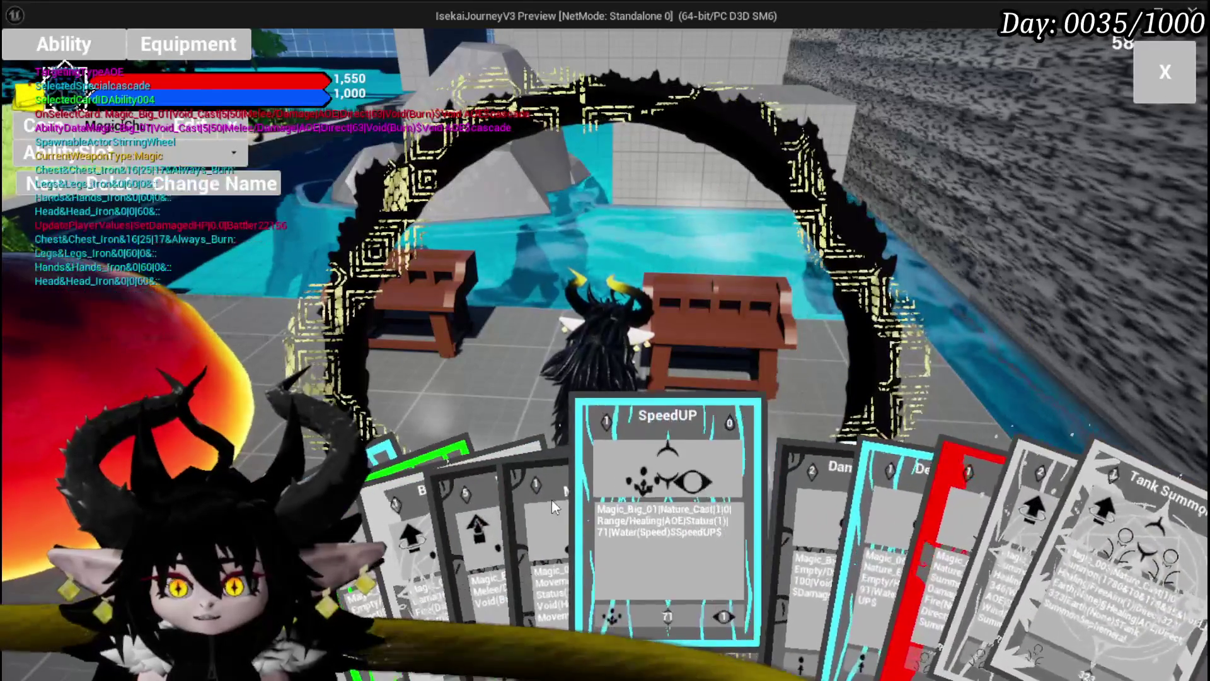
left_click(551, 500)
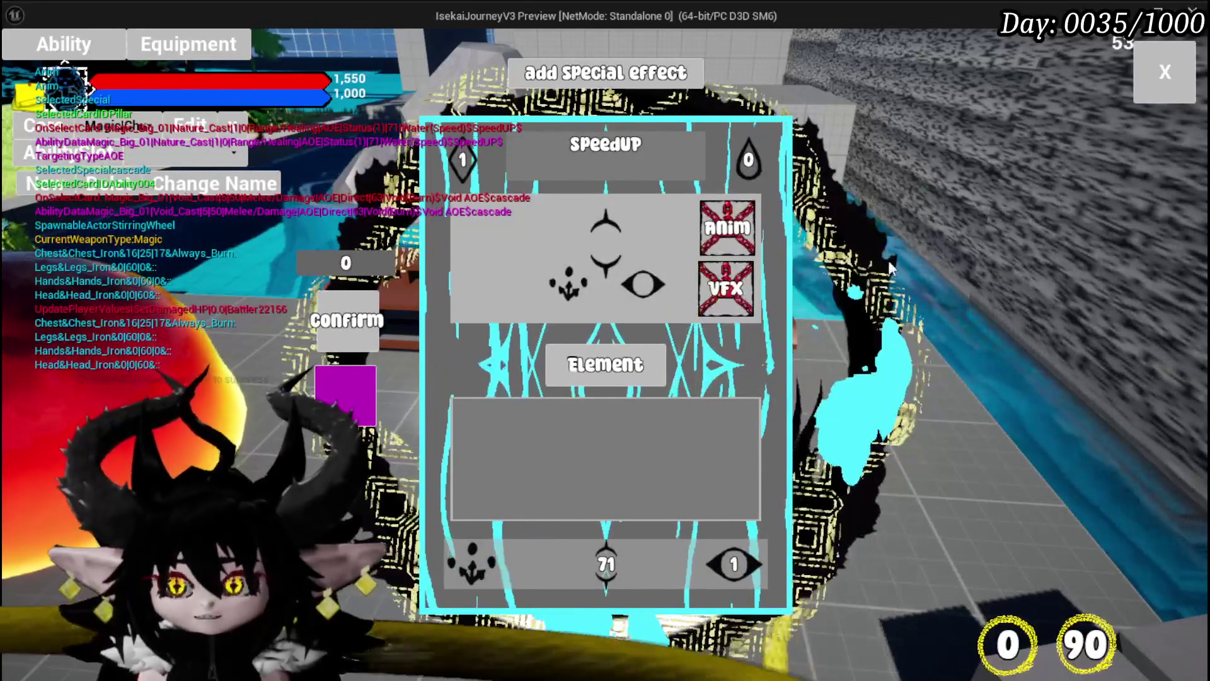
left_click(744, 309)
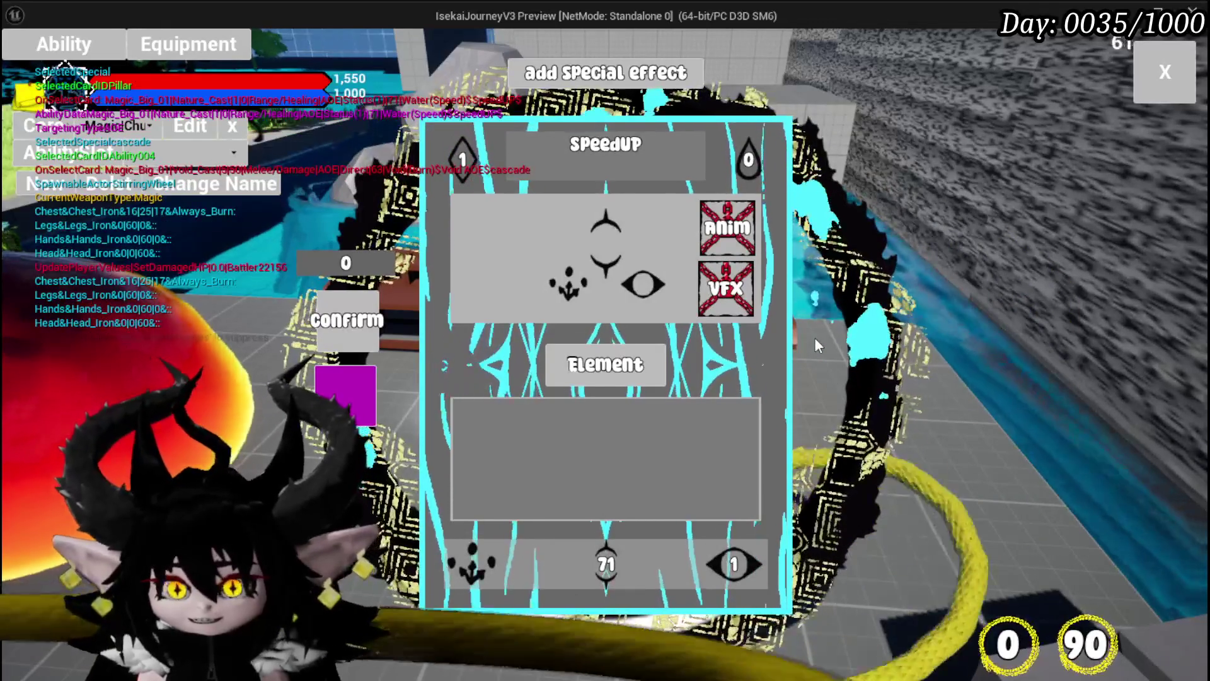
left_click(463, 157)
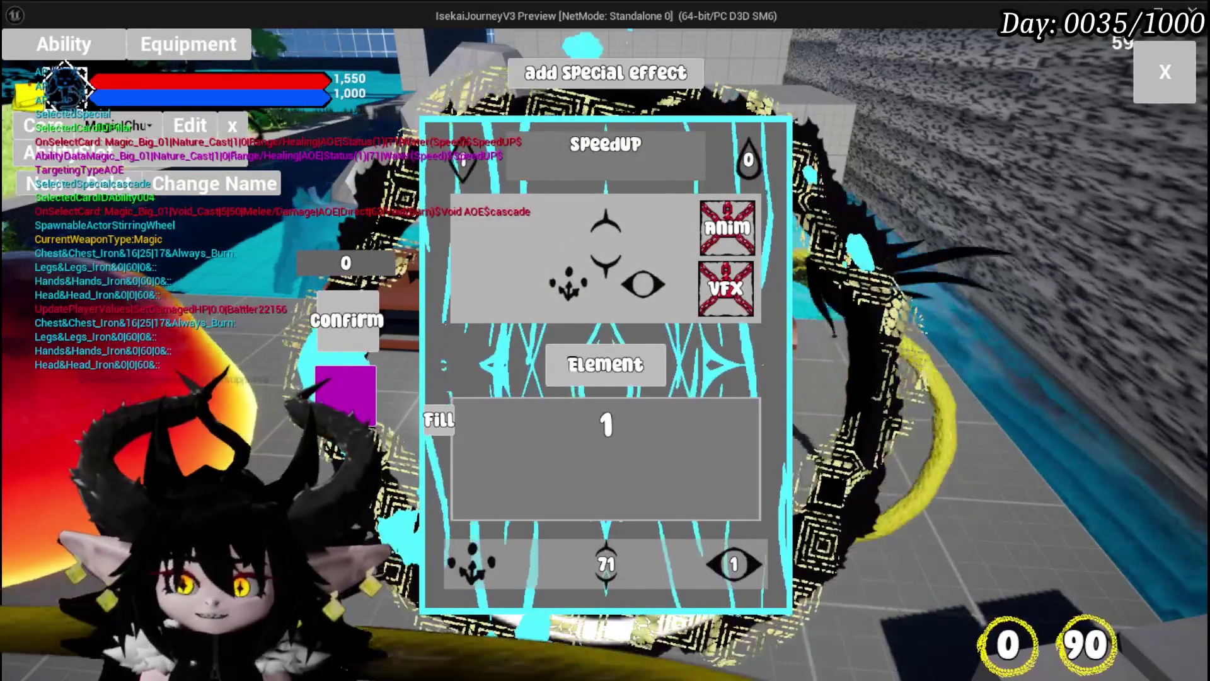
left_click(1171, 80)
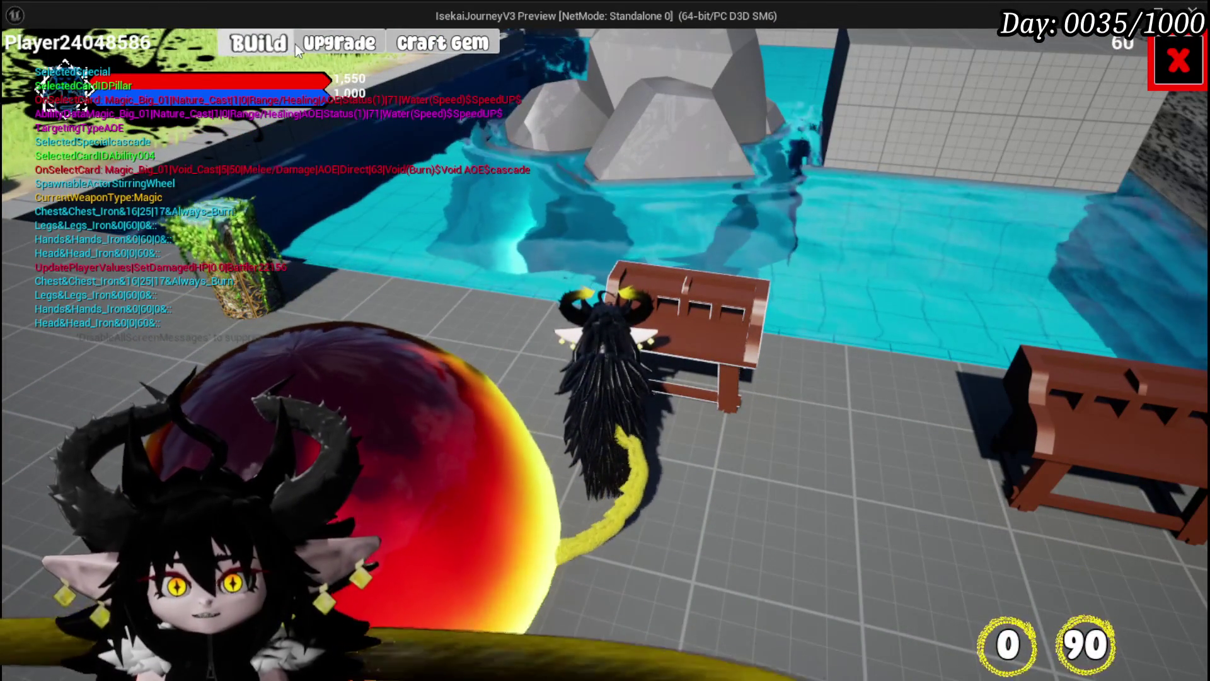
Open the equipment crafting panel and choose the Hands slot for Iron_Hands.
left_click(275, 44)
left_click(692, 345)
left_click(555, 204)
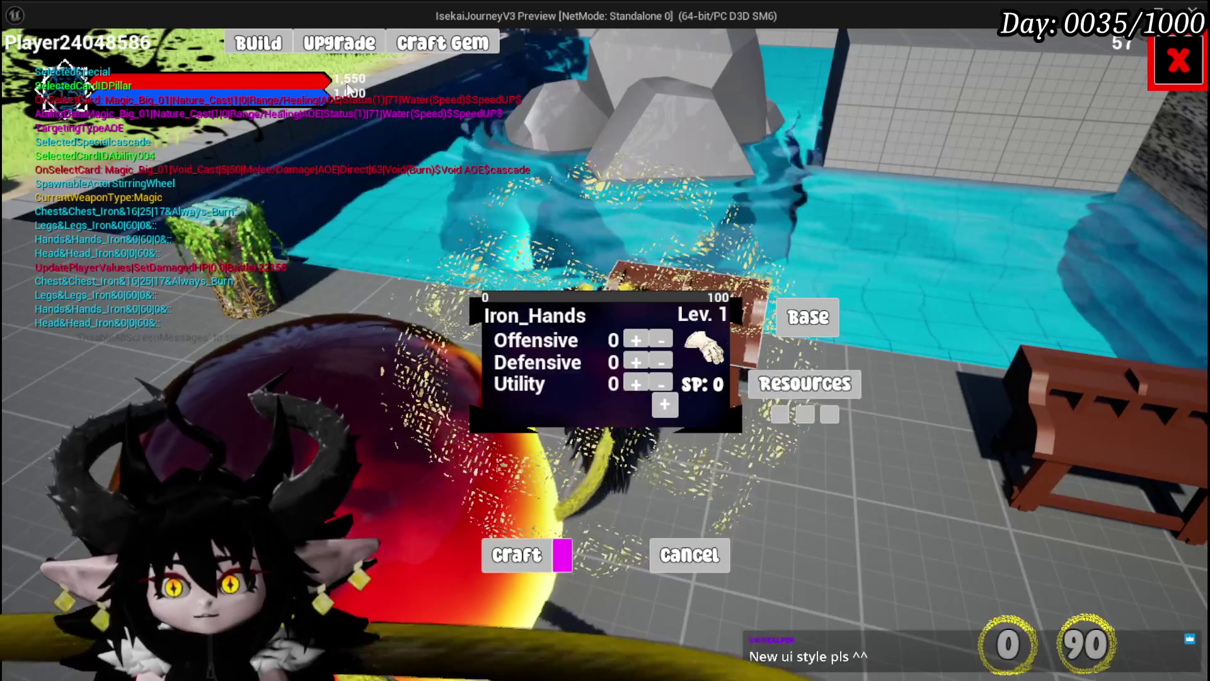
Upgrade Iron_Legs by socketing the diamond gem, check the gem inventory, then close it.
left_click(339, 43)
left_click(167, 153)
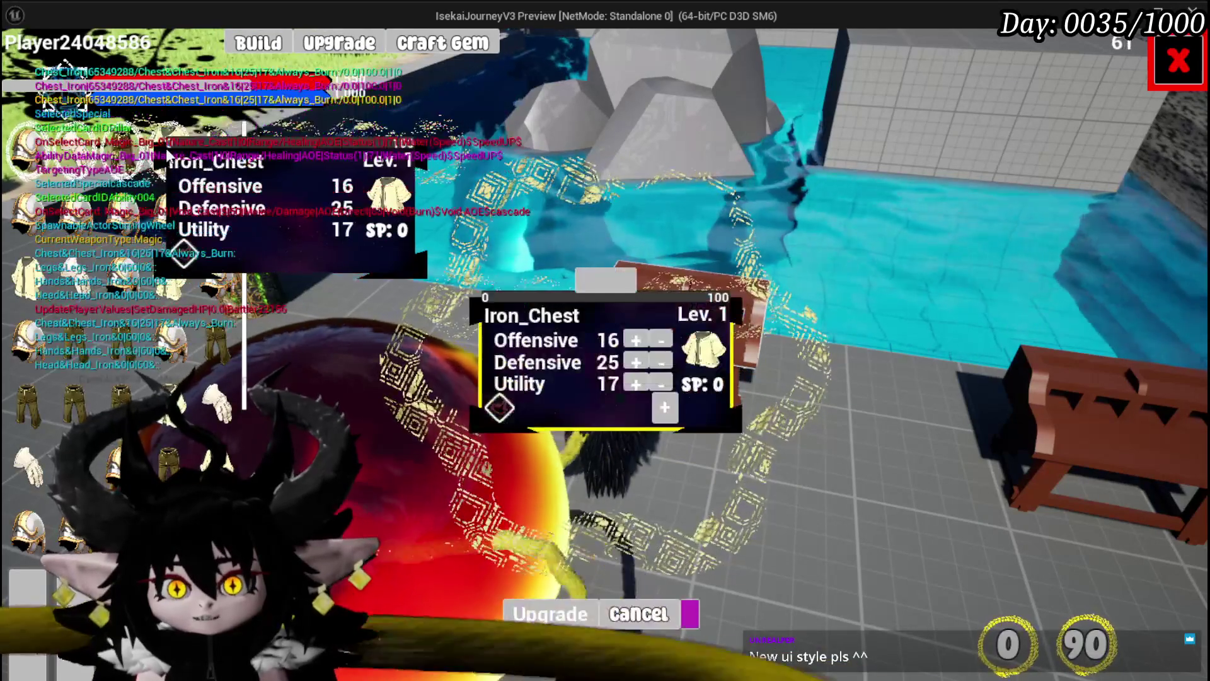
left_click(121, 154)
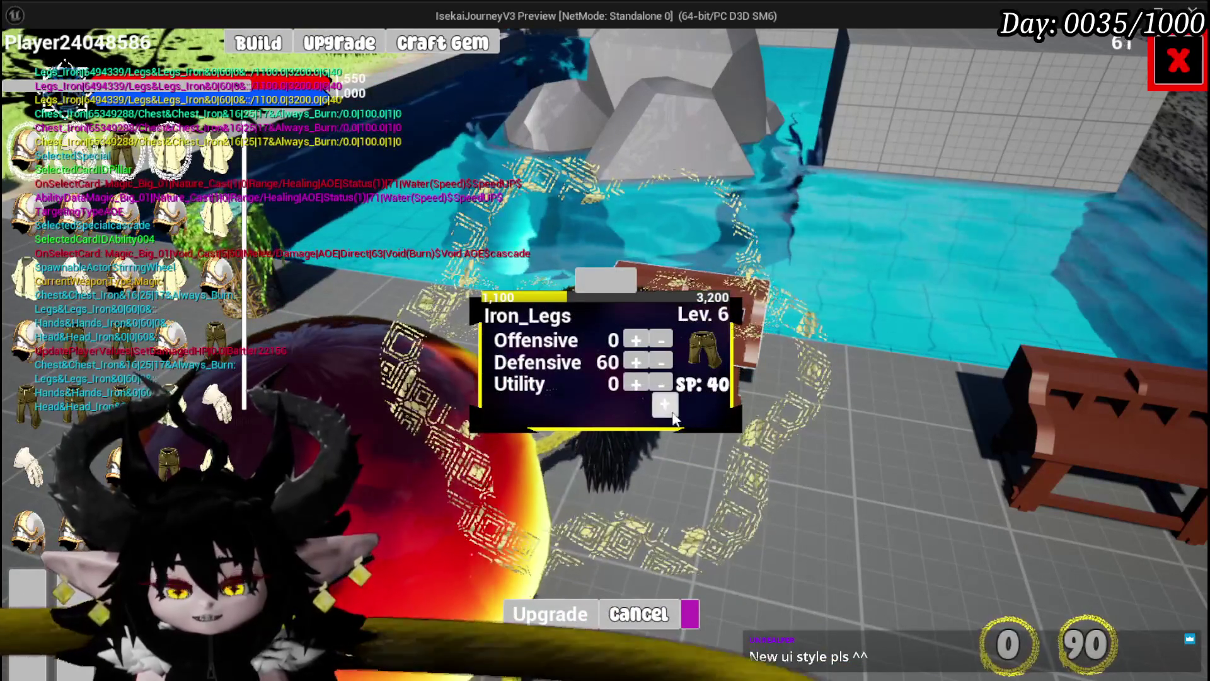
left_click(671, 410)
left_click(564, 475)
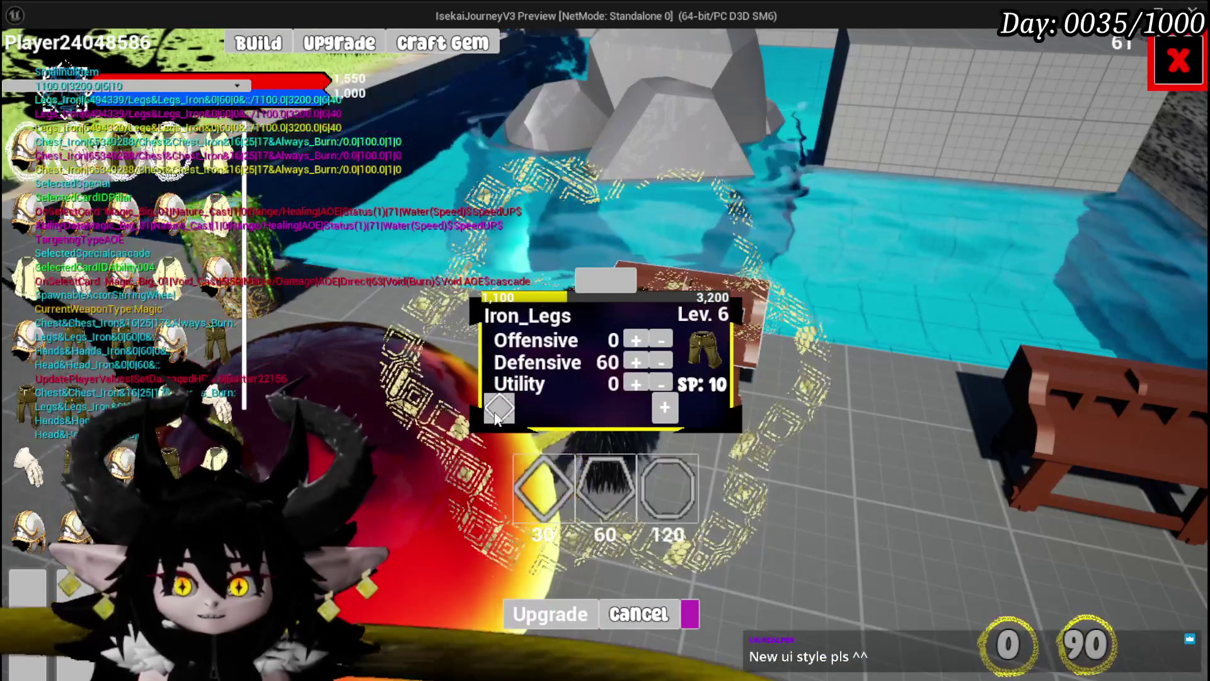
right_click(505, 408)
left_click(540, 427)
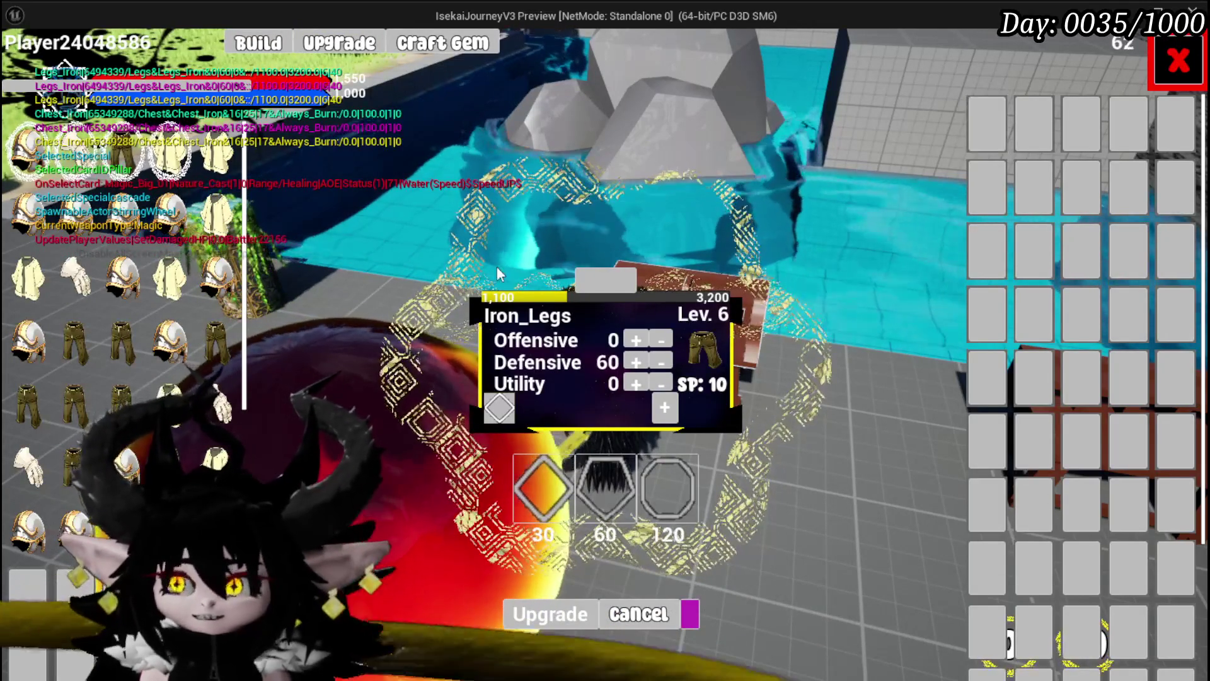
left_click(1179, 61)
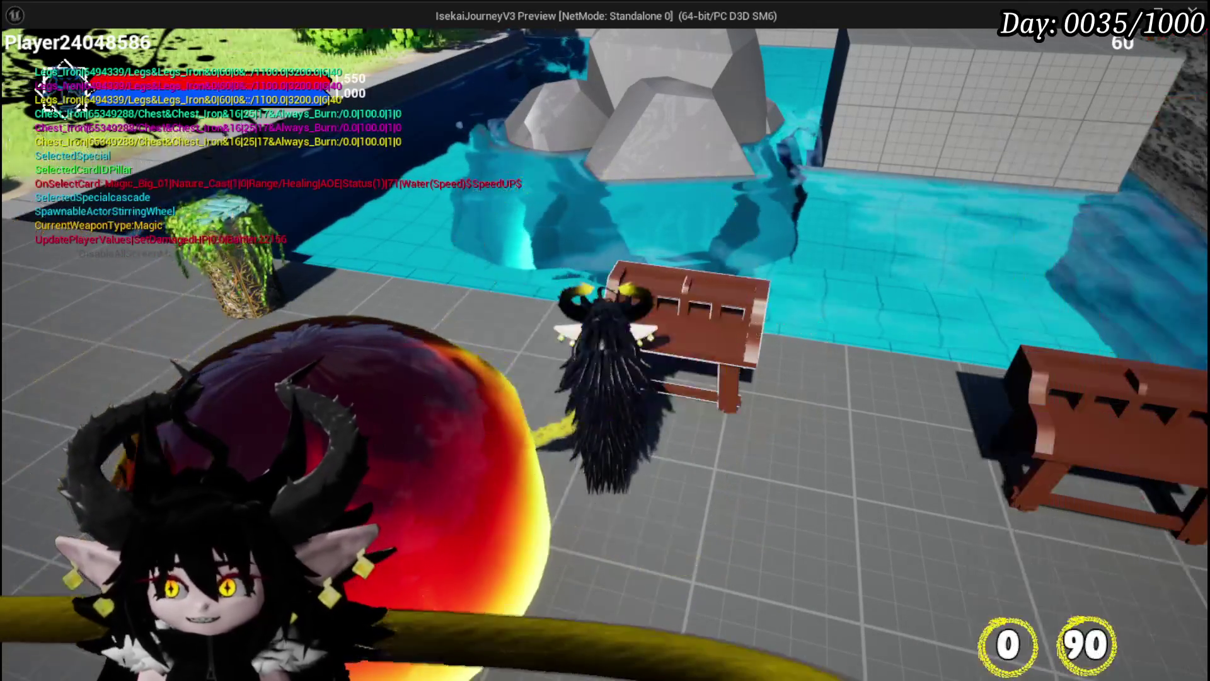
Run across the grassy arena past the slimes to the lakeside merchant and start trading.
key("w")
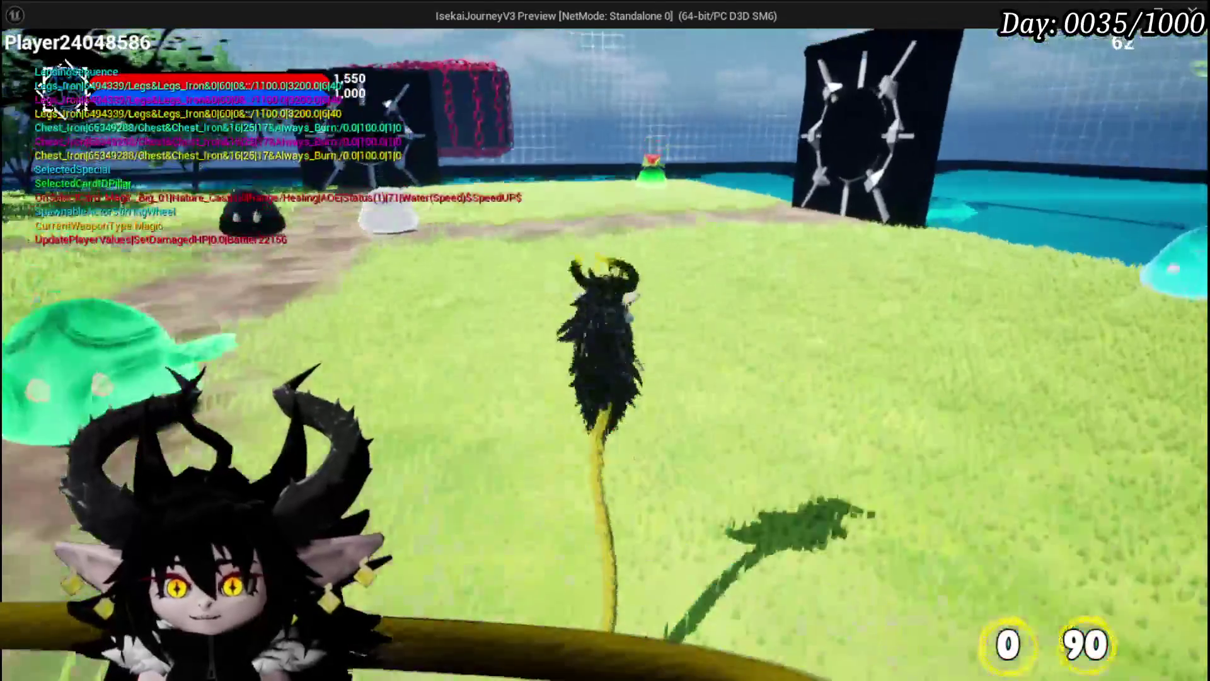
key("w")
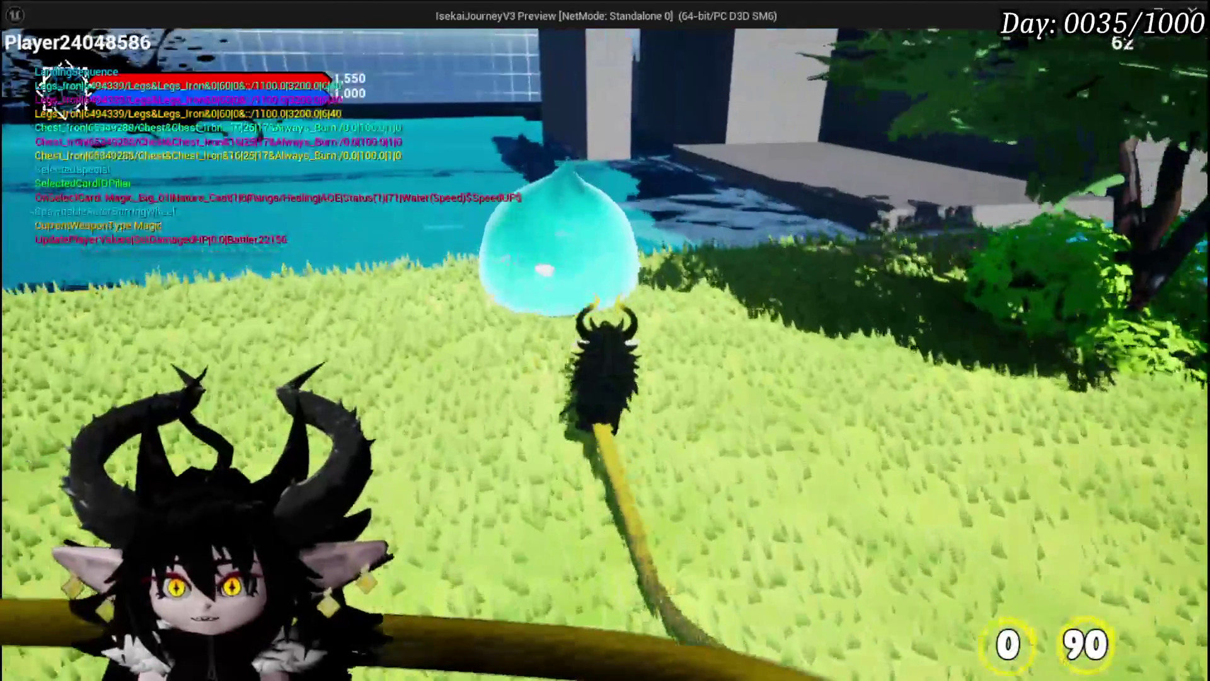
key("w")
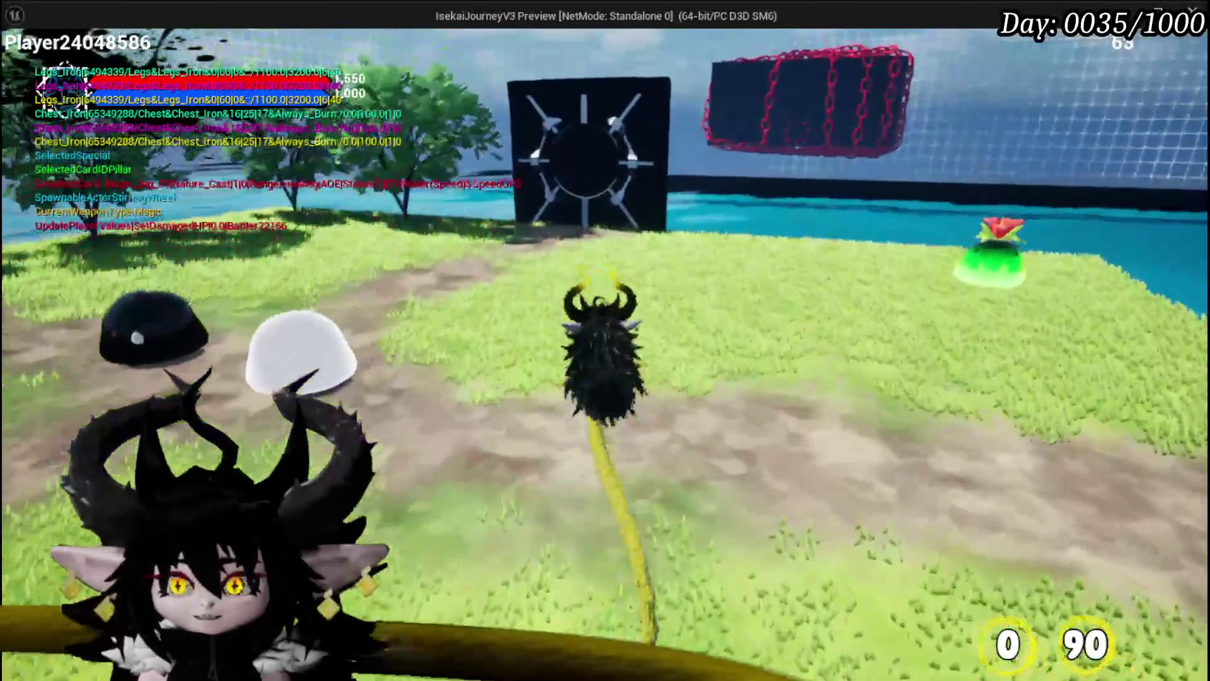
key("w")
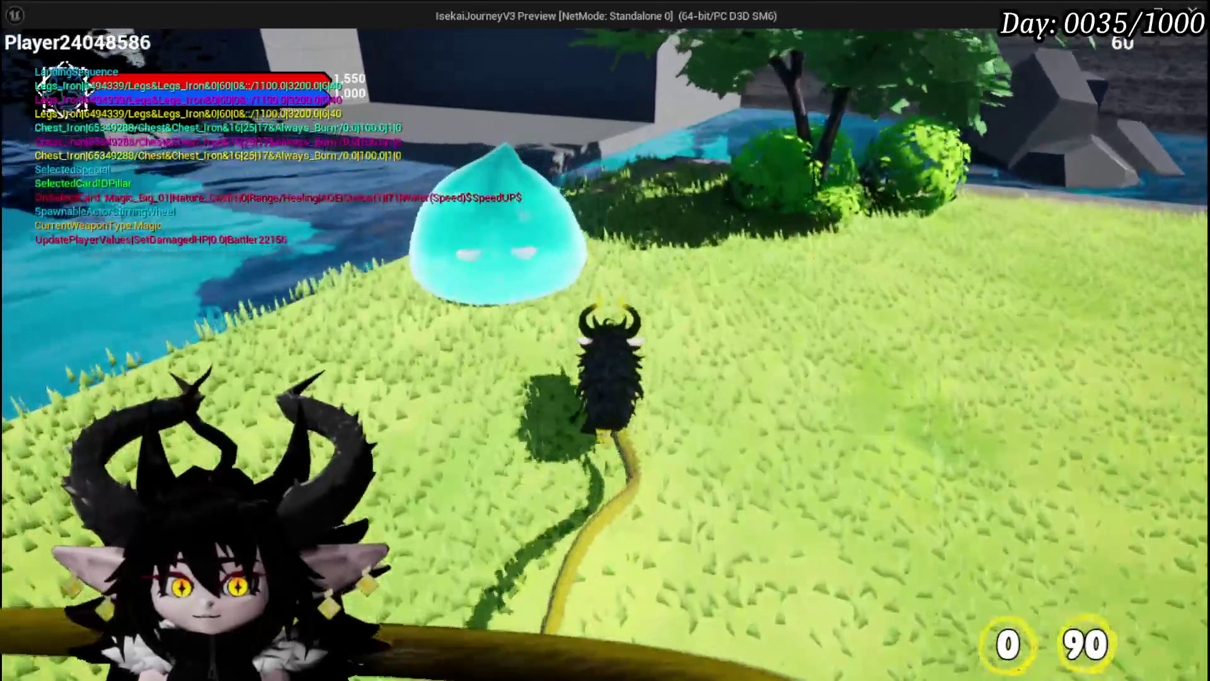
key("w")
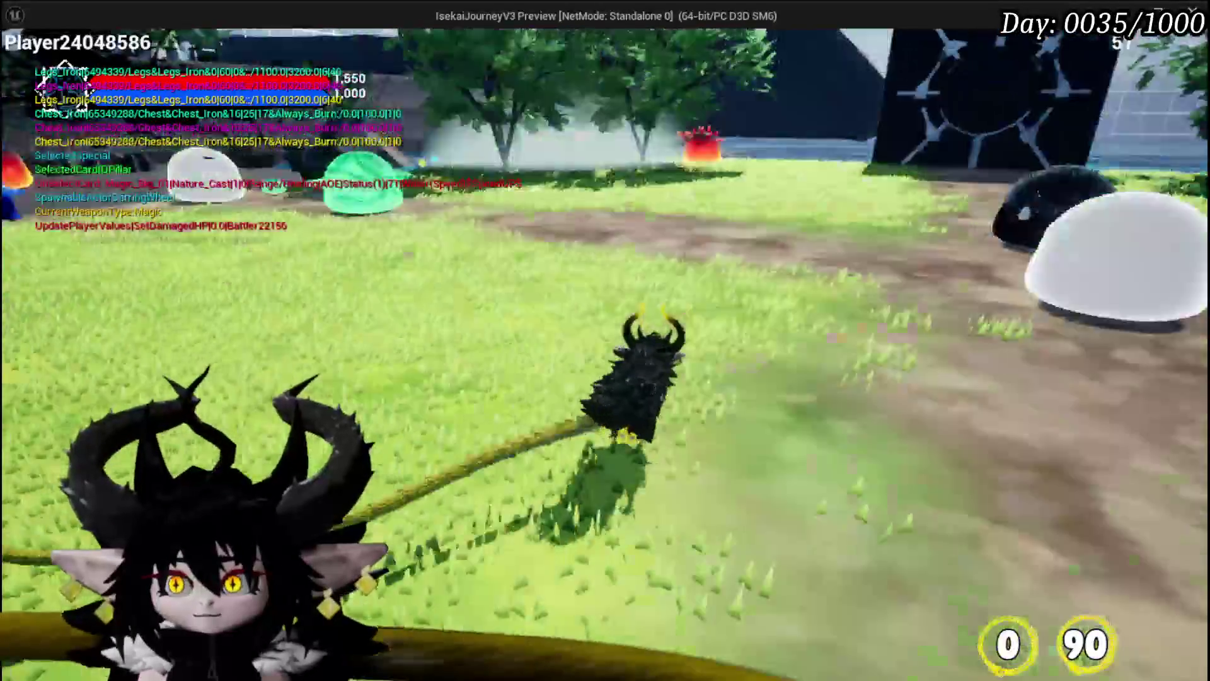
key("w")
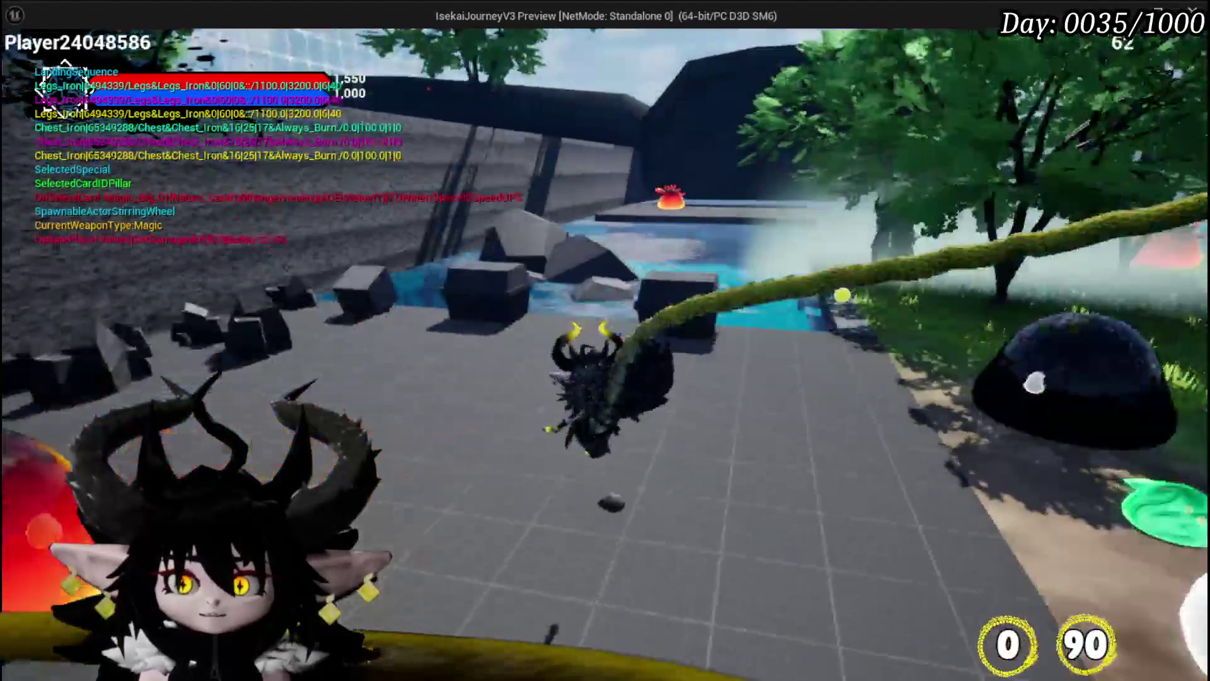
key("w")
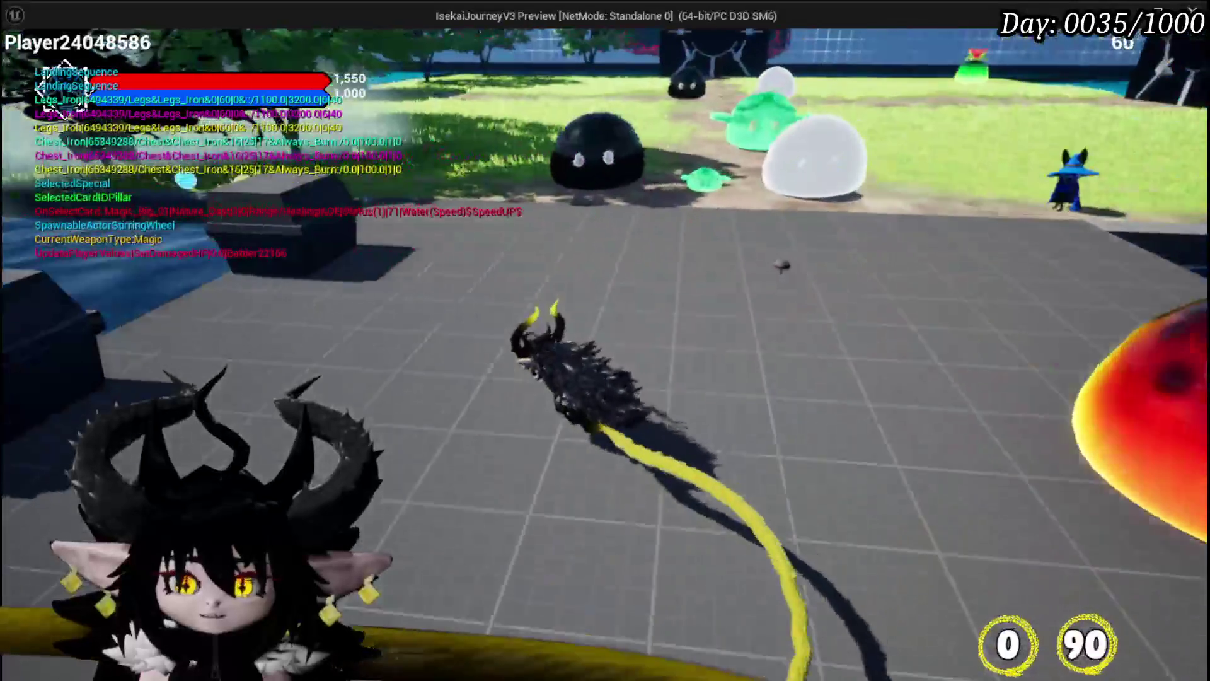
key("w")
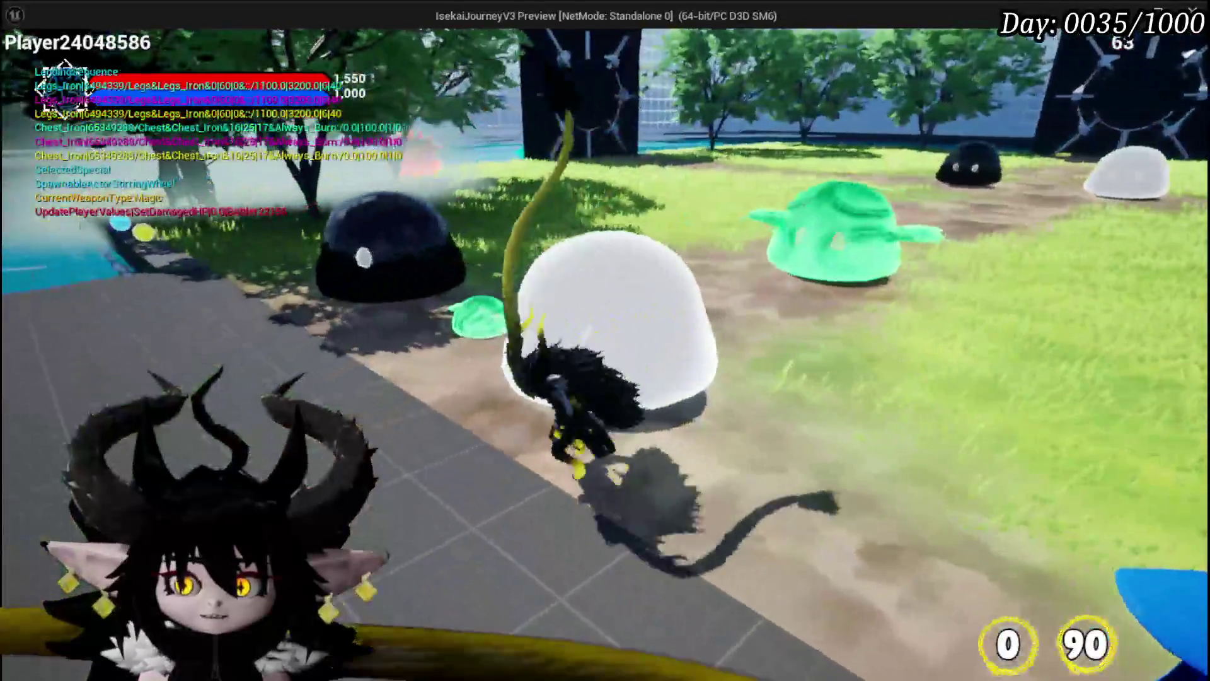
key("w")
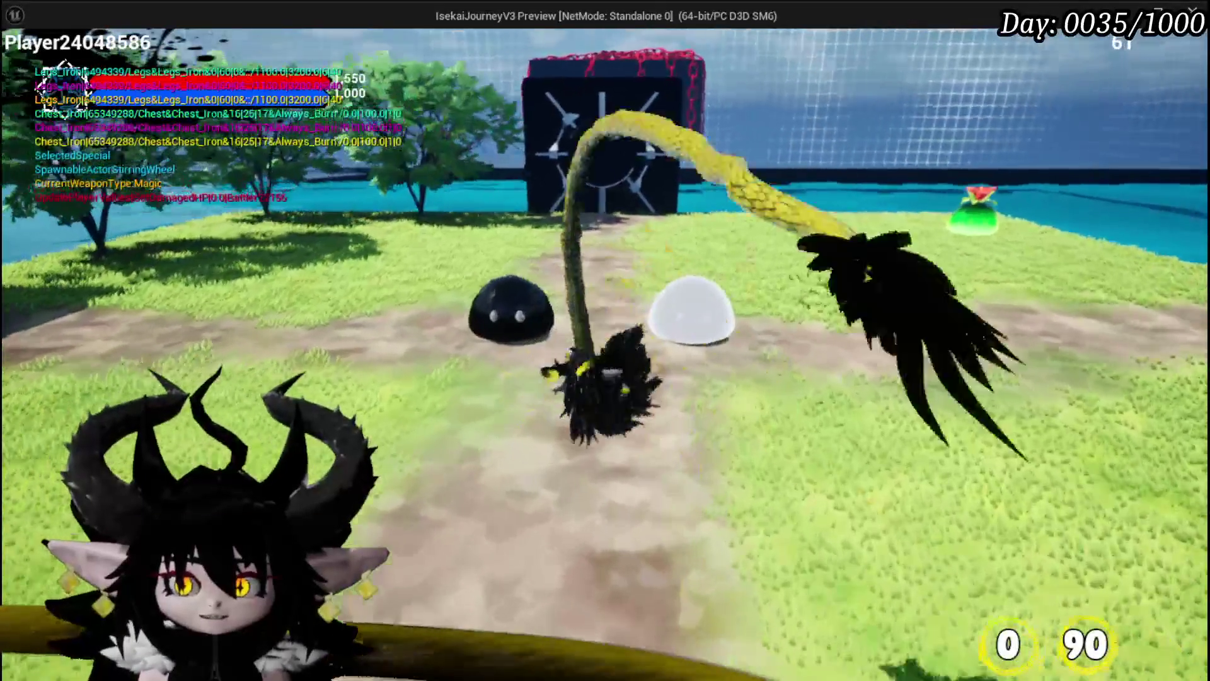
key("w")
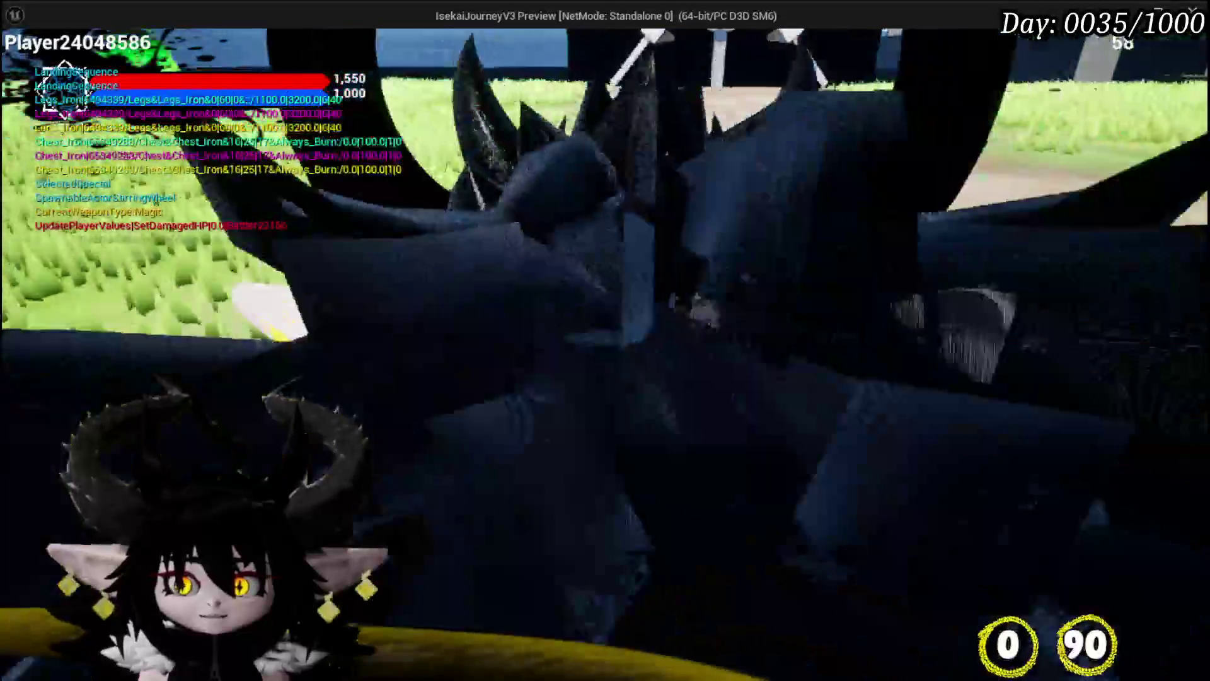
key("w")
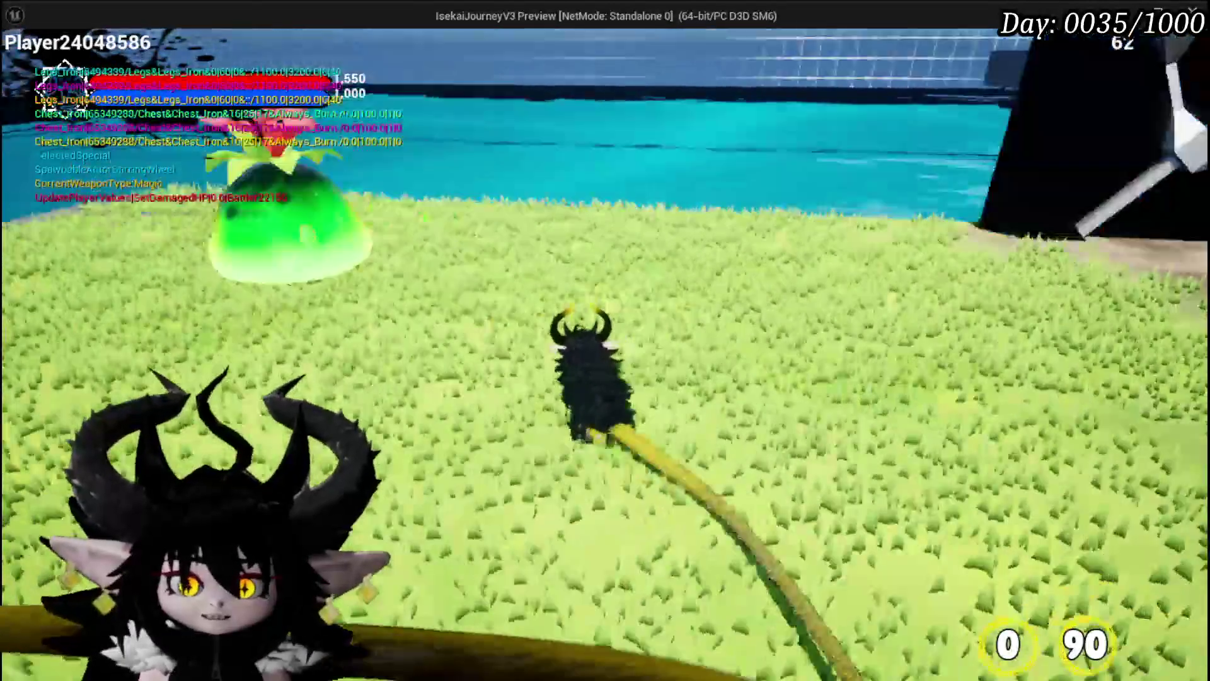
key("w")
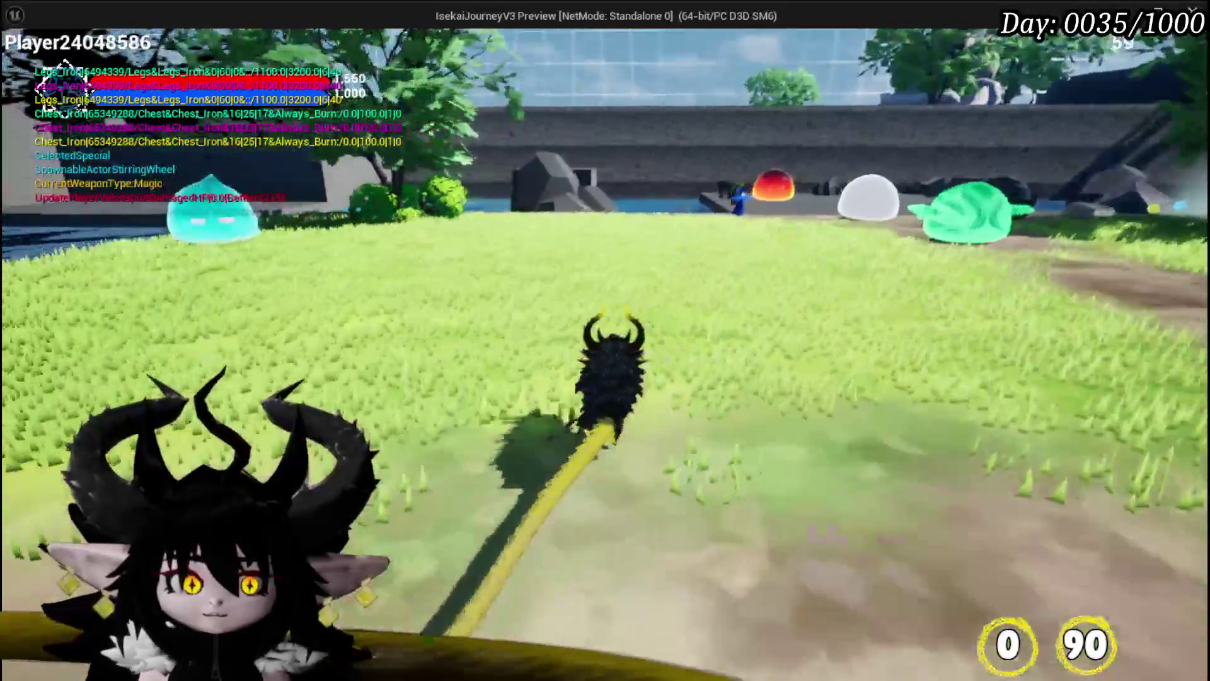
key("w")
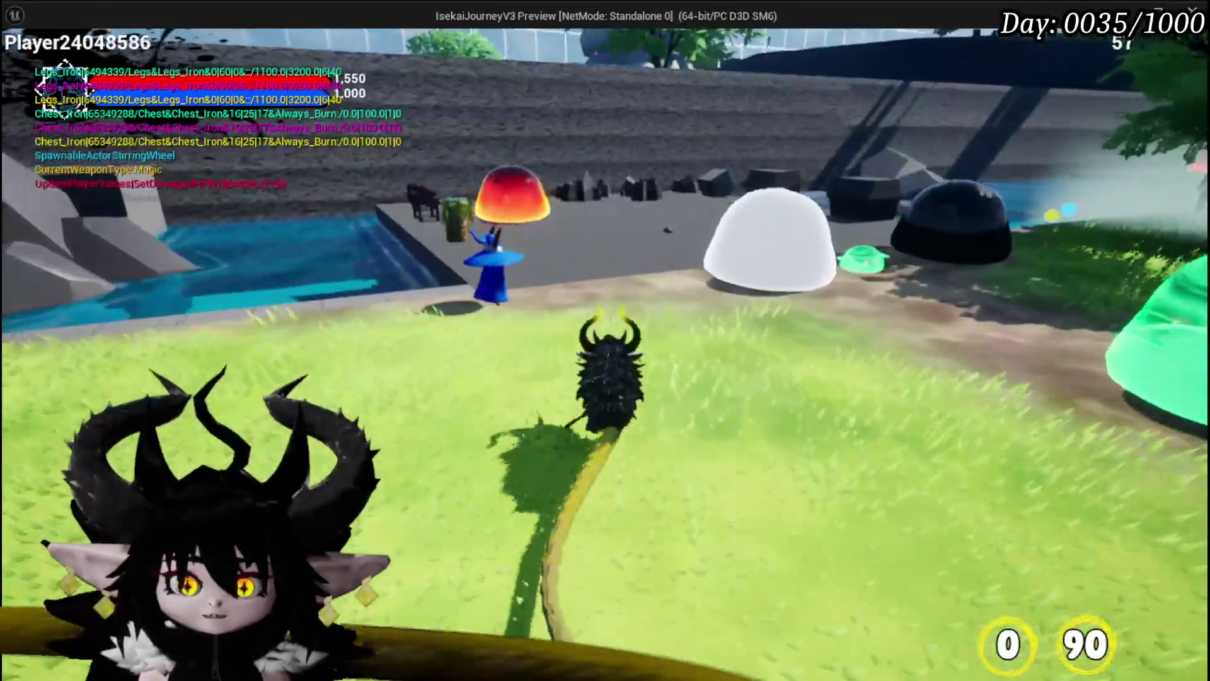
key("e")
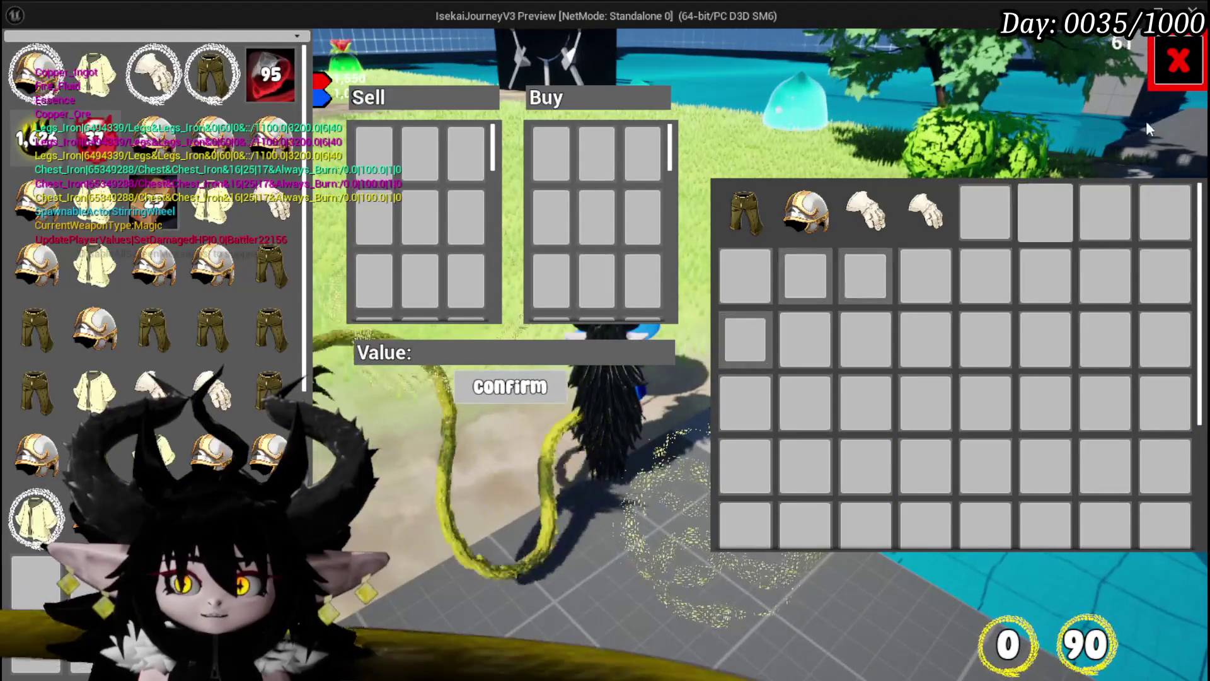
Close the shop, walk up to the cyan water slime and hit it with Water Splash.
left_click(1175, 63)
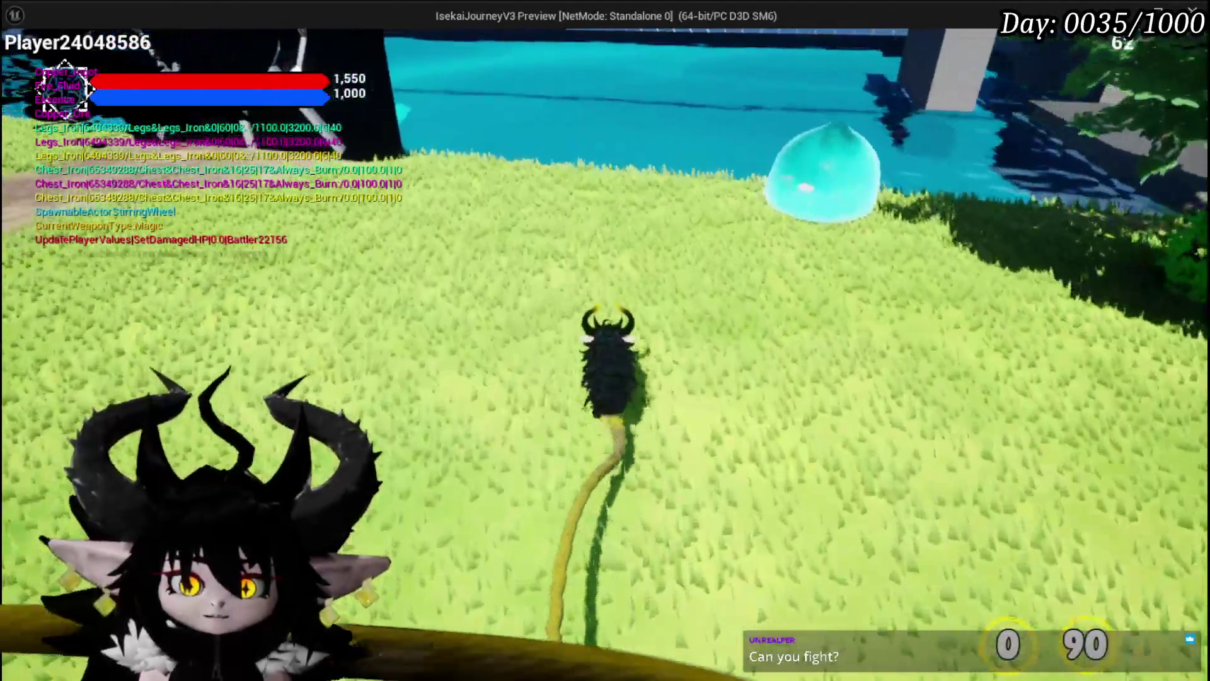
key("w")
left_click(606, 340)
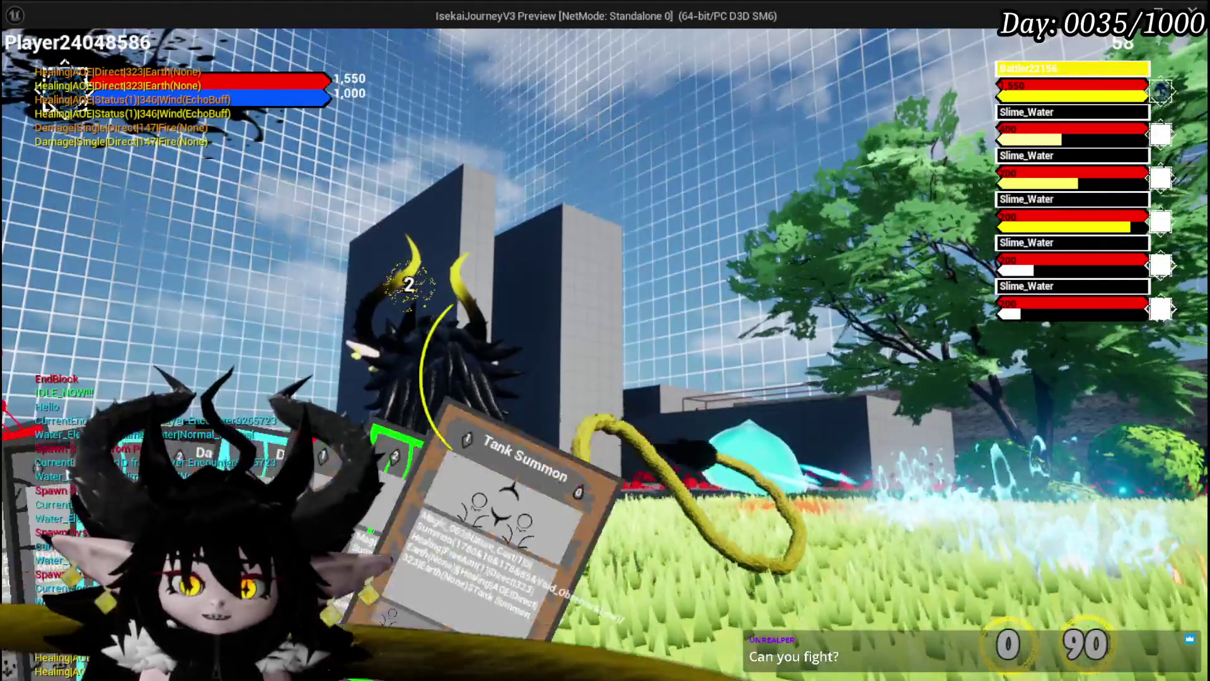
Cast the Splash Move card from the G card fan at the water slimes.
key("g")
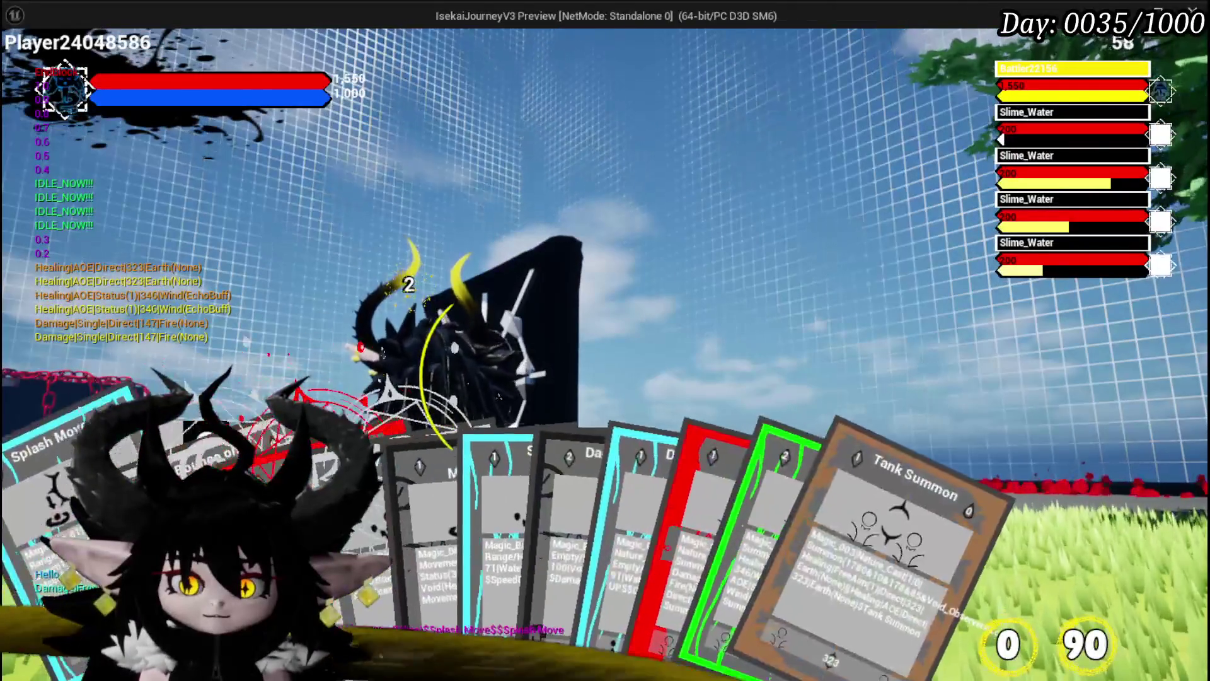
left_click(476, 438)
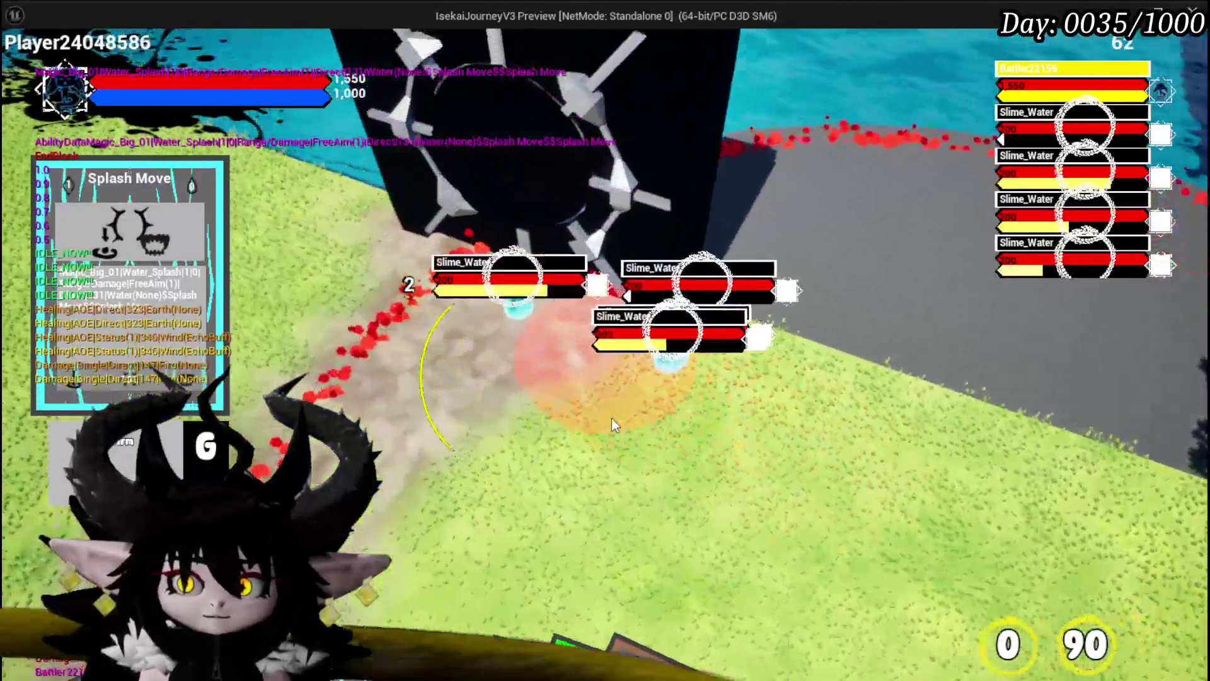
left_click(612, 419)
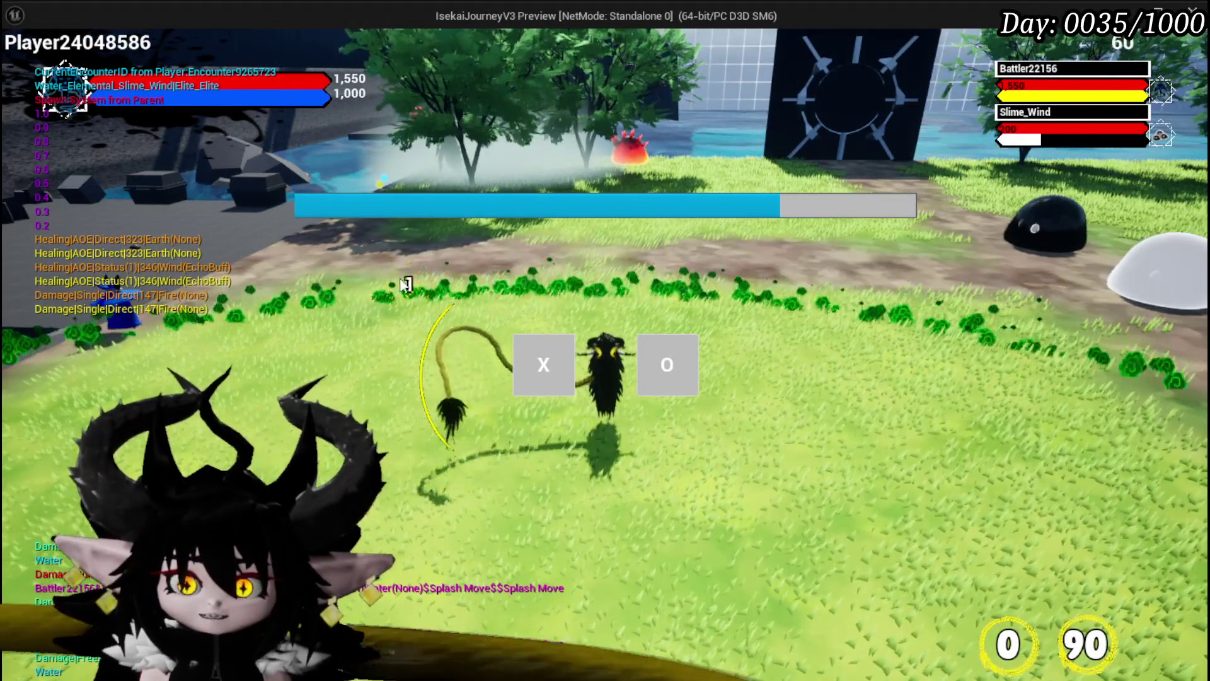
Accept the battle prompt and land Splash Move on the Slime_Wind elite.
left_click(662, 365)
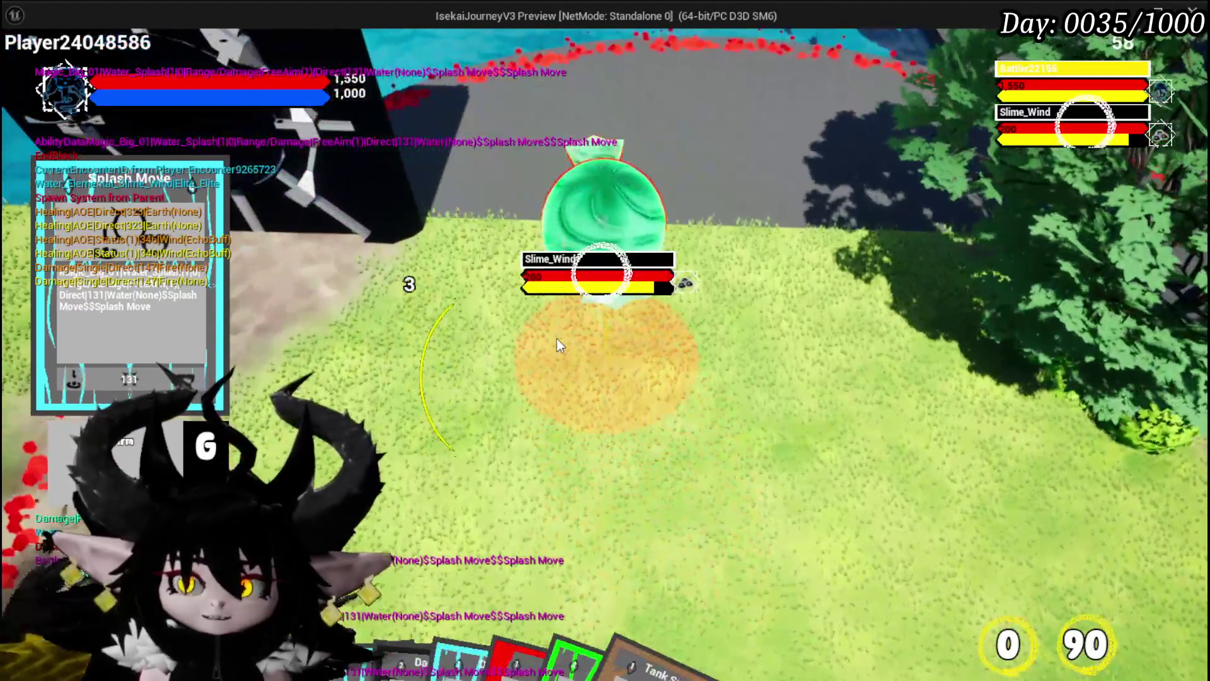
left_click(558, 338)
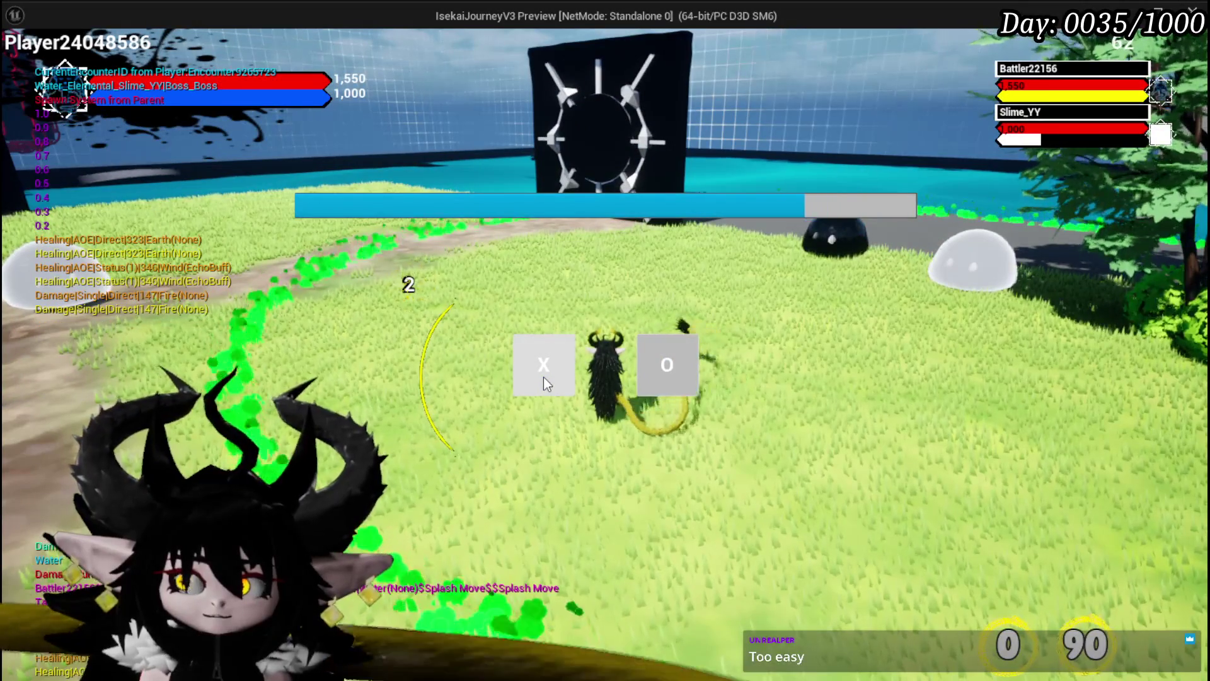
Dismiss the encounter prompt, hit the Slime_YY boss with Splash Move for 296 damage, then stop the preview.
left_click(544, 377)
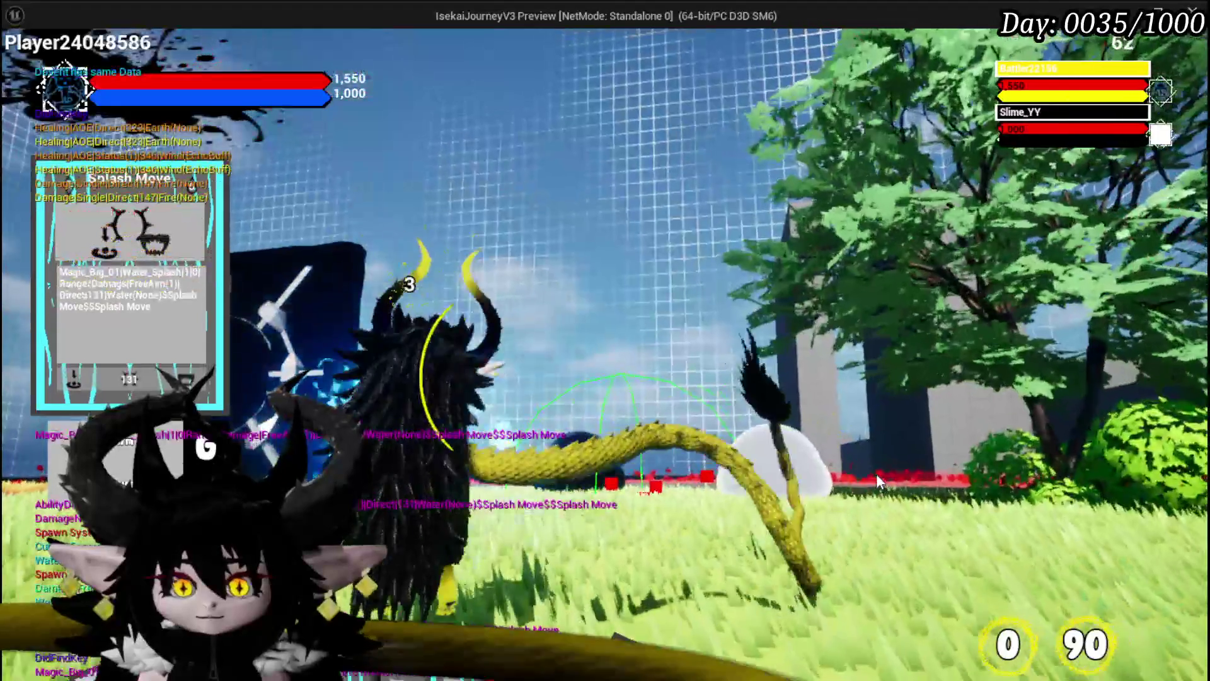
left_click(876, 474)
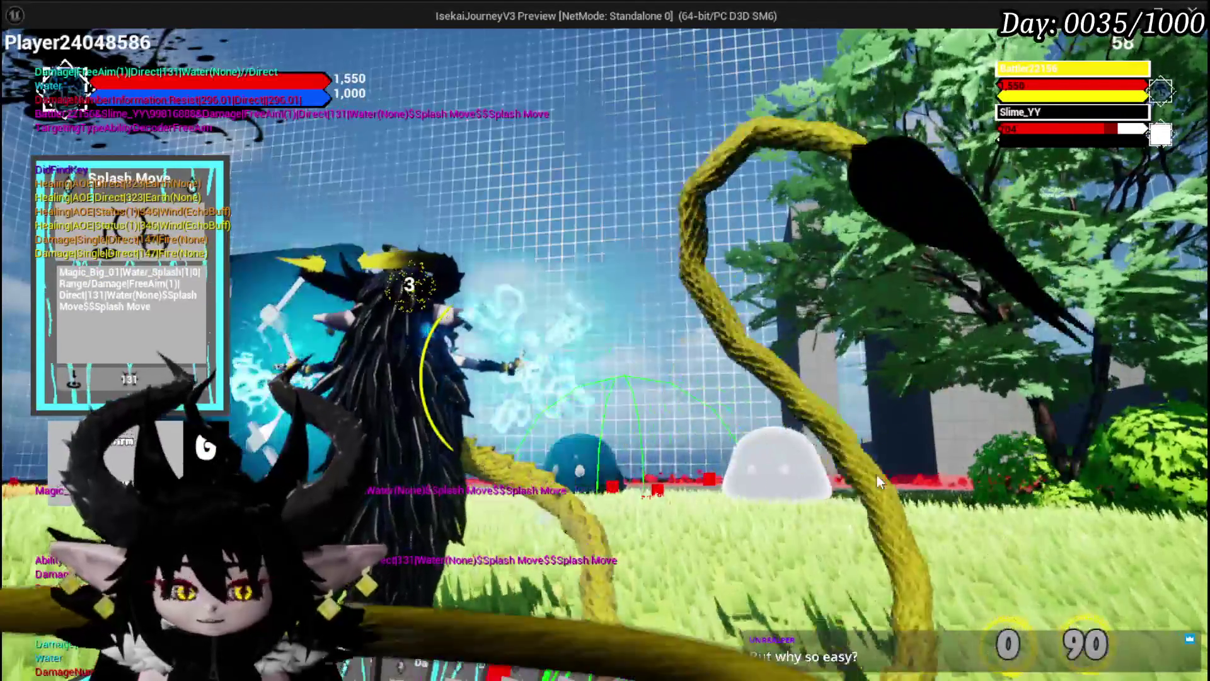
key("Escape")
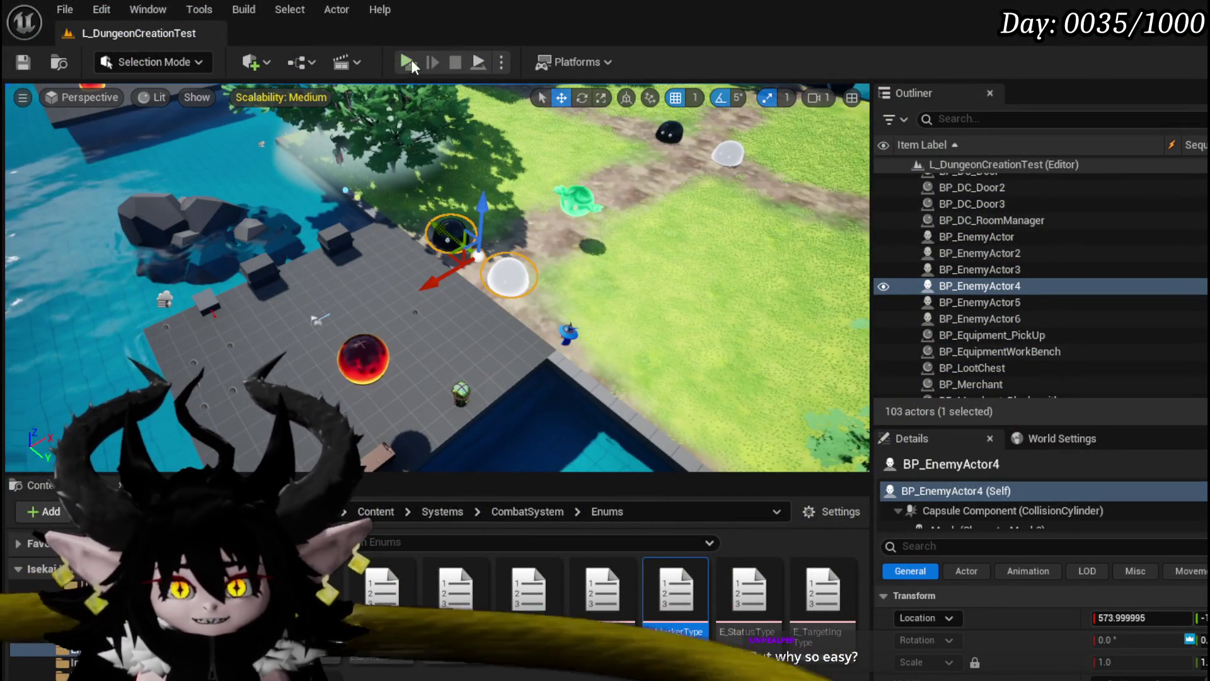
Relaunch play with Alt+P, run to the cyan water slime and strike it twice to start a battle.
key("alt+p")
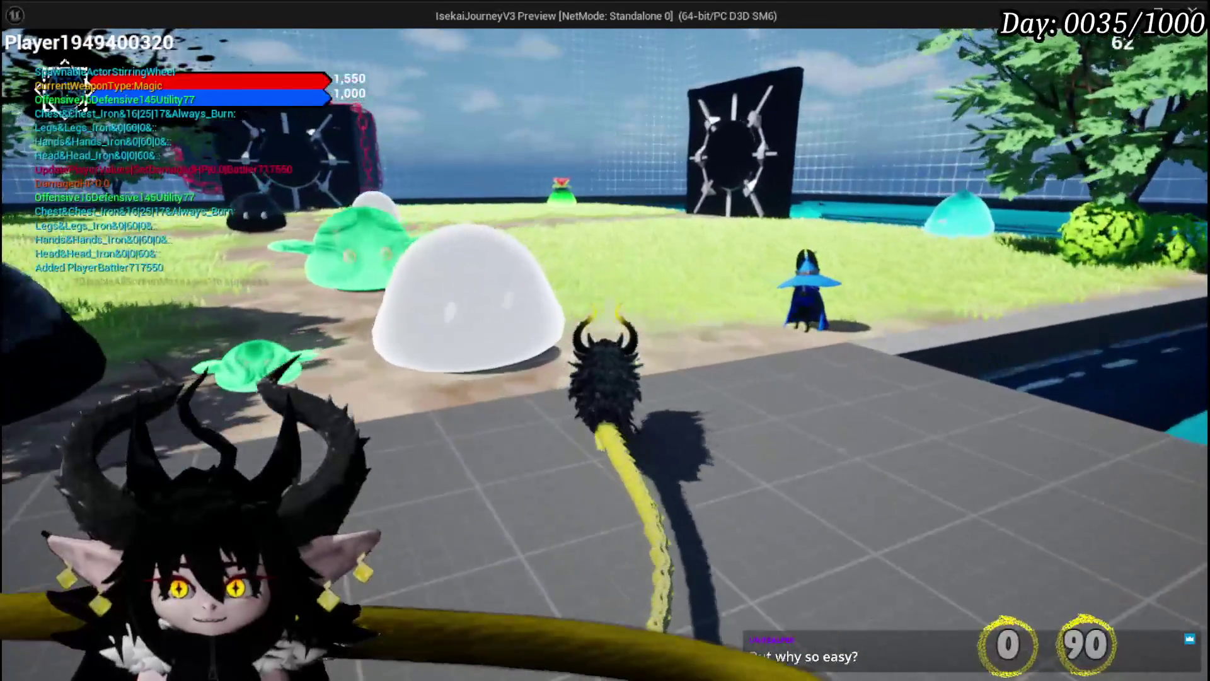
key("w")
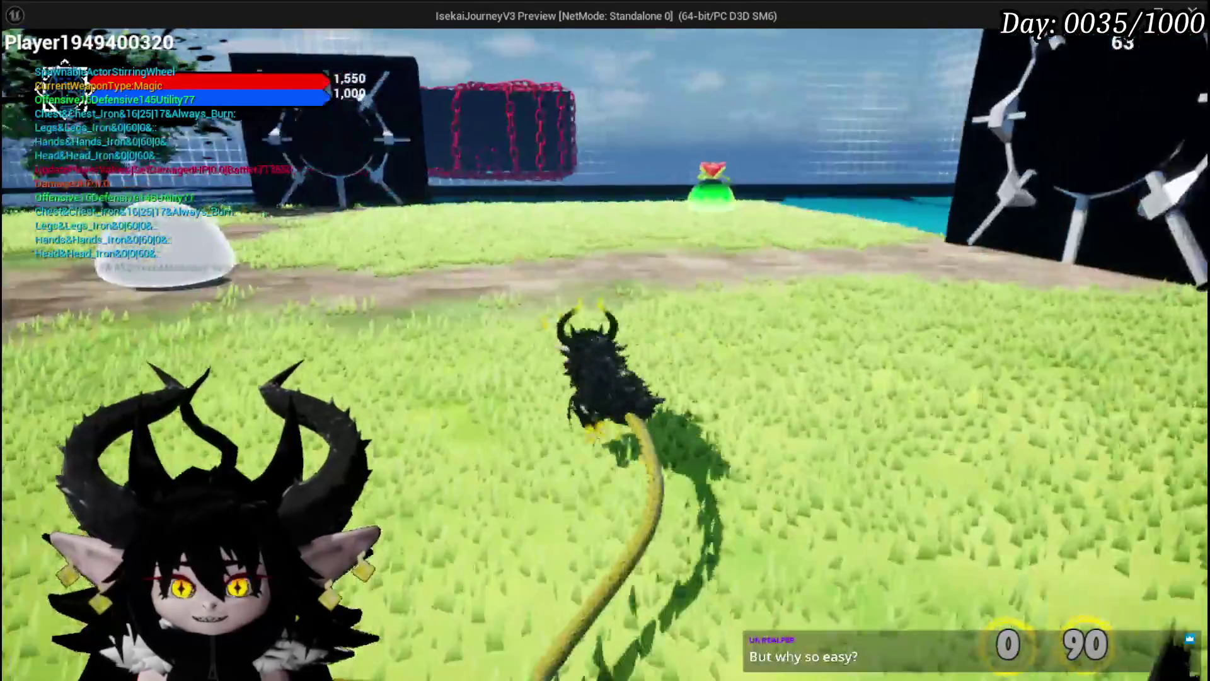
key("w")
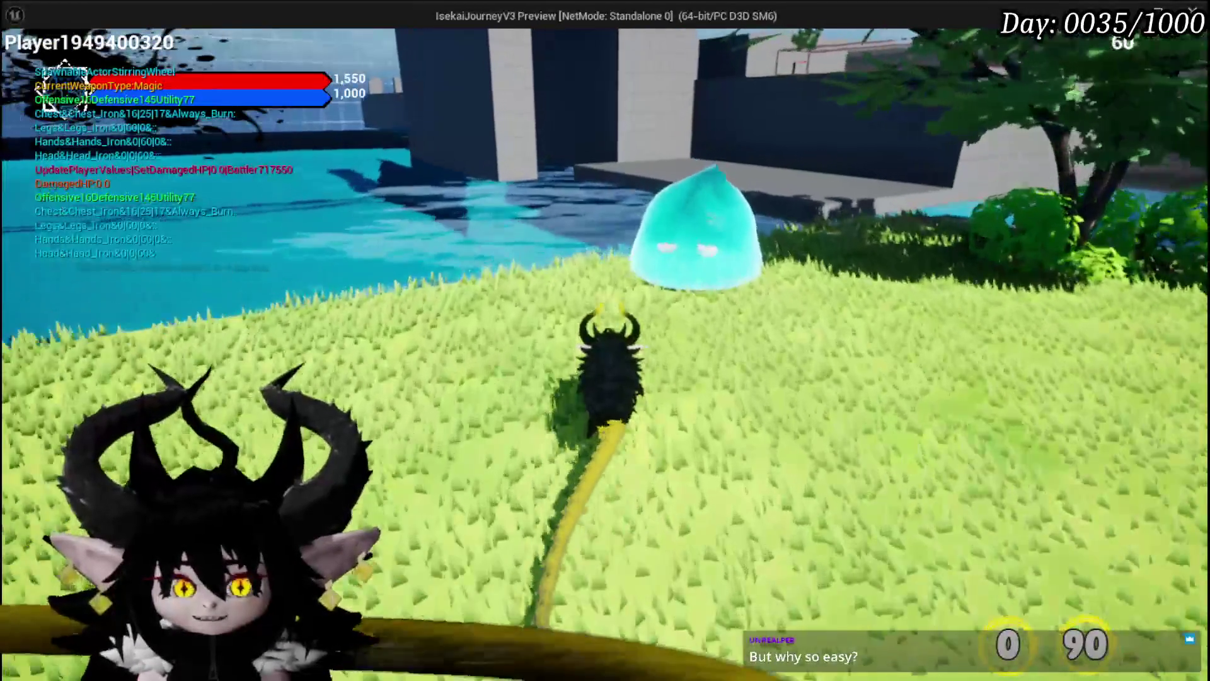
left_click(605, 340)
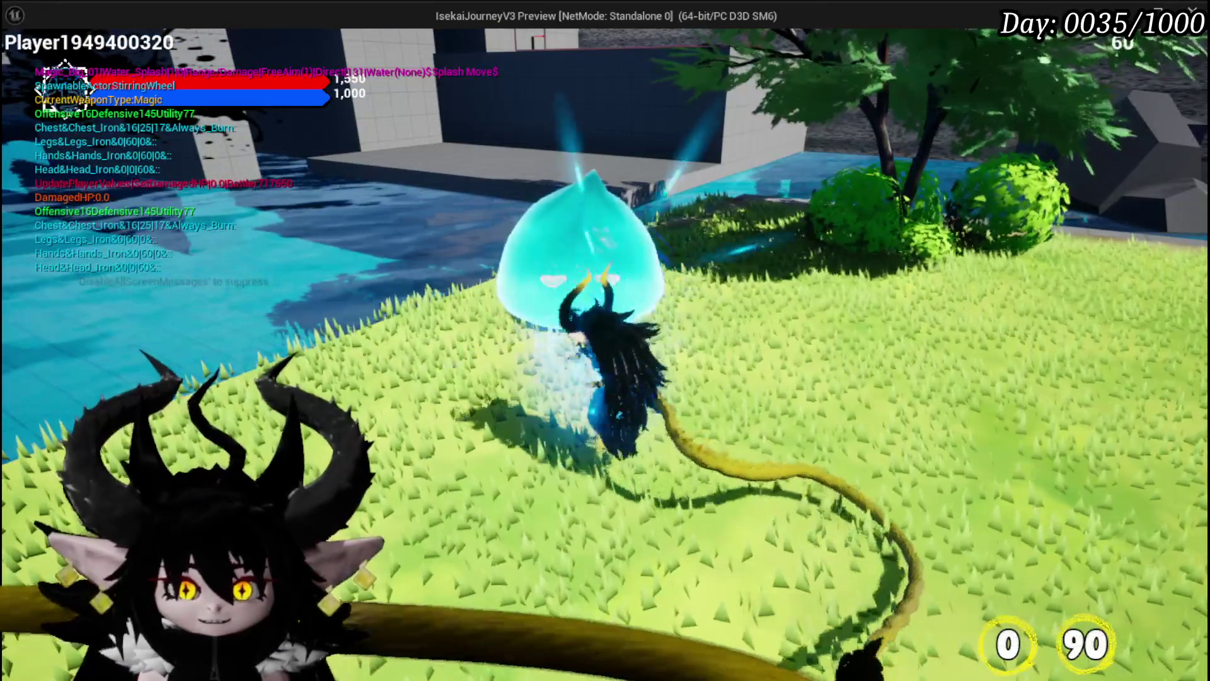
left_click(605, 340)
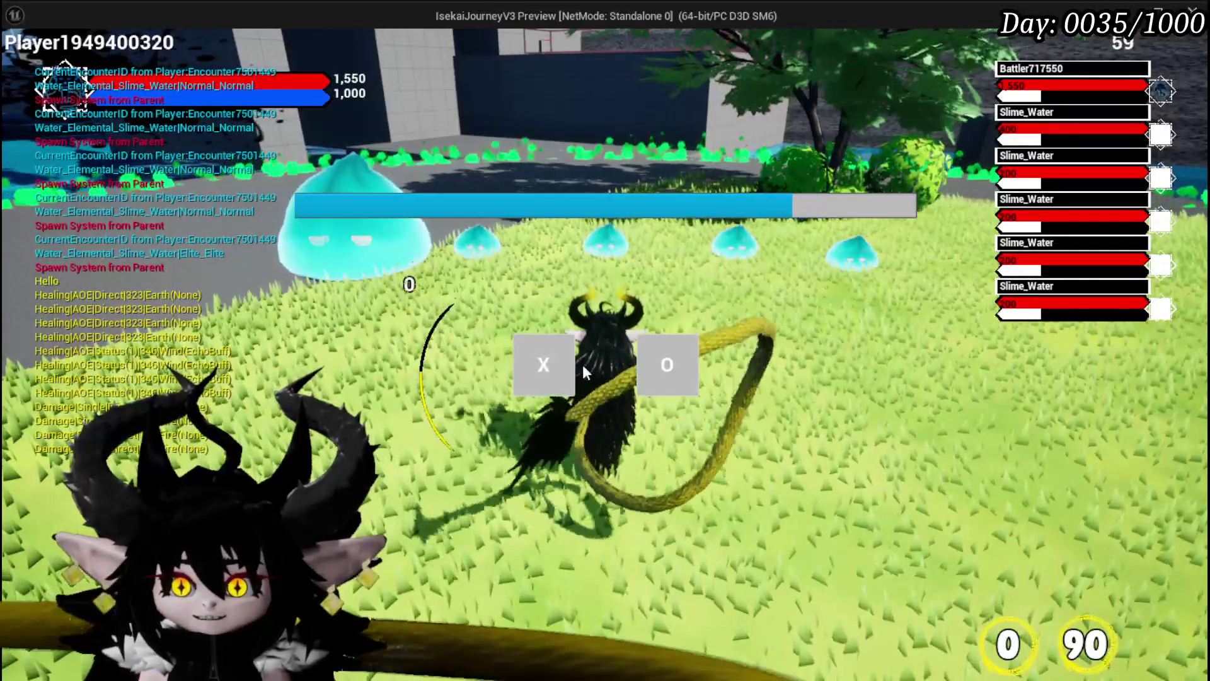
Answer the battle prompt, fight the Slime_Water group, then end the preview with Esc.
left_click(556, 361)
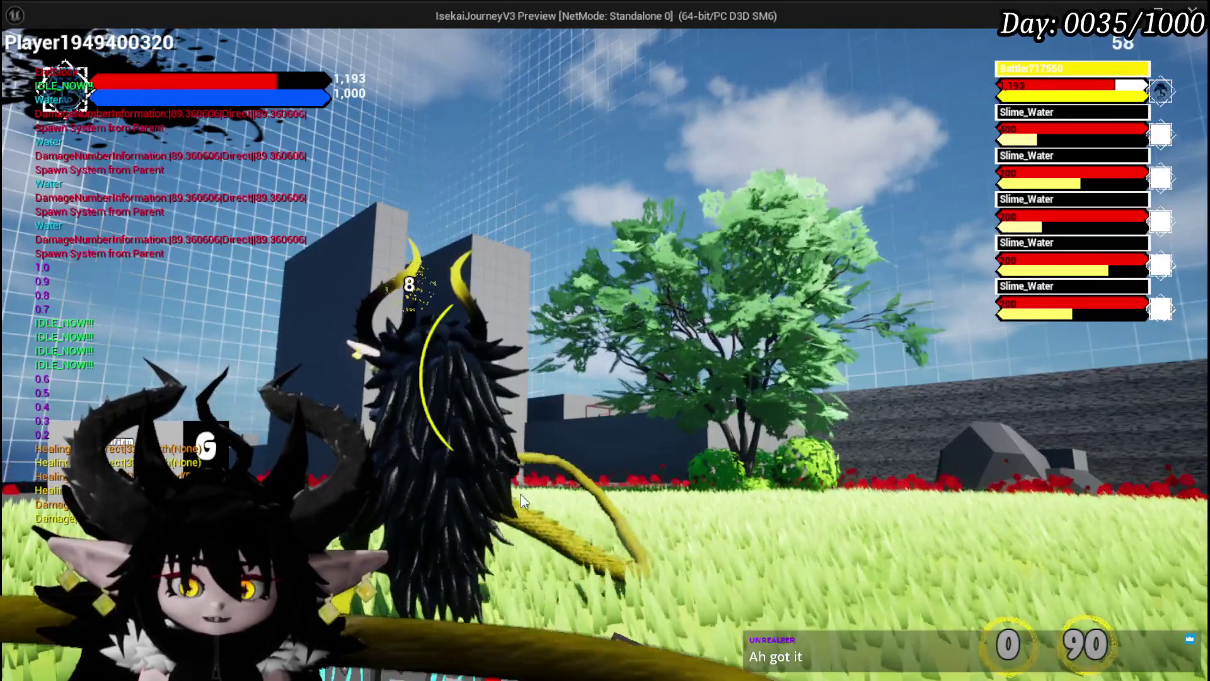
key("Escape")
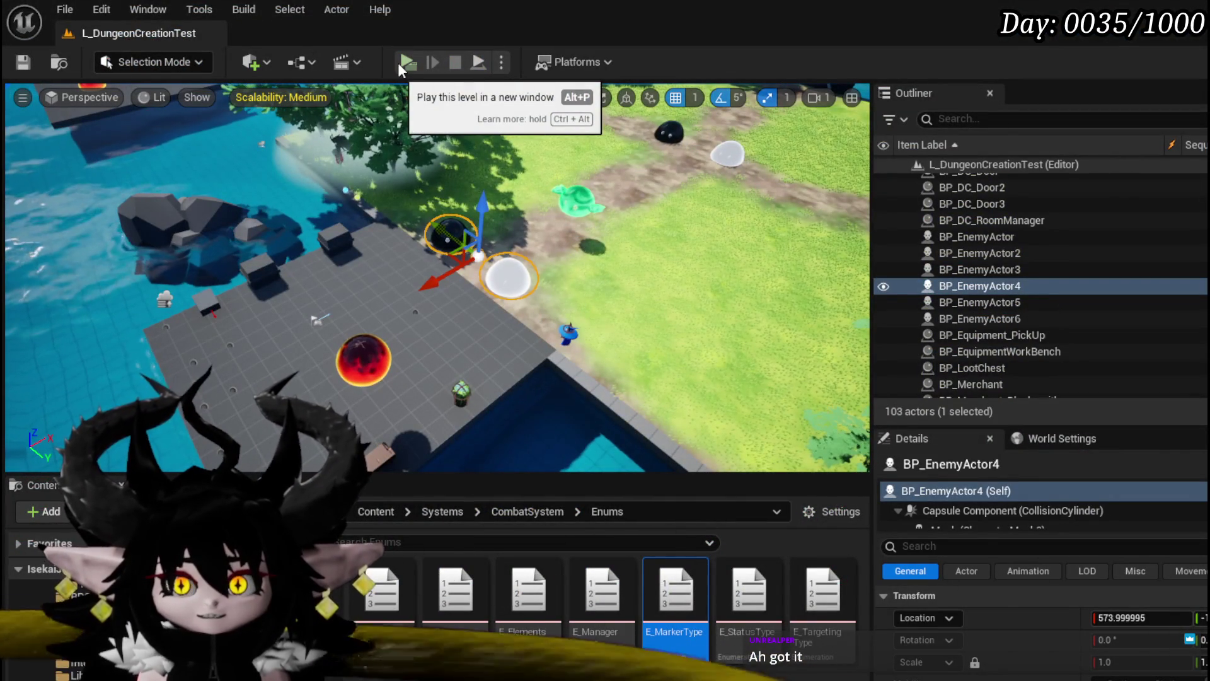
Save the L_DungeonCreationTest level and launch a Standalone play test.
left_click_drag(404, 221, 378, 264)
left_click_drag(407, 221, 407, 183)
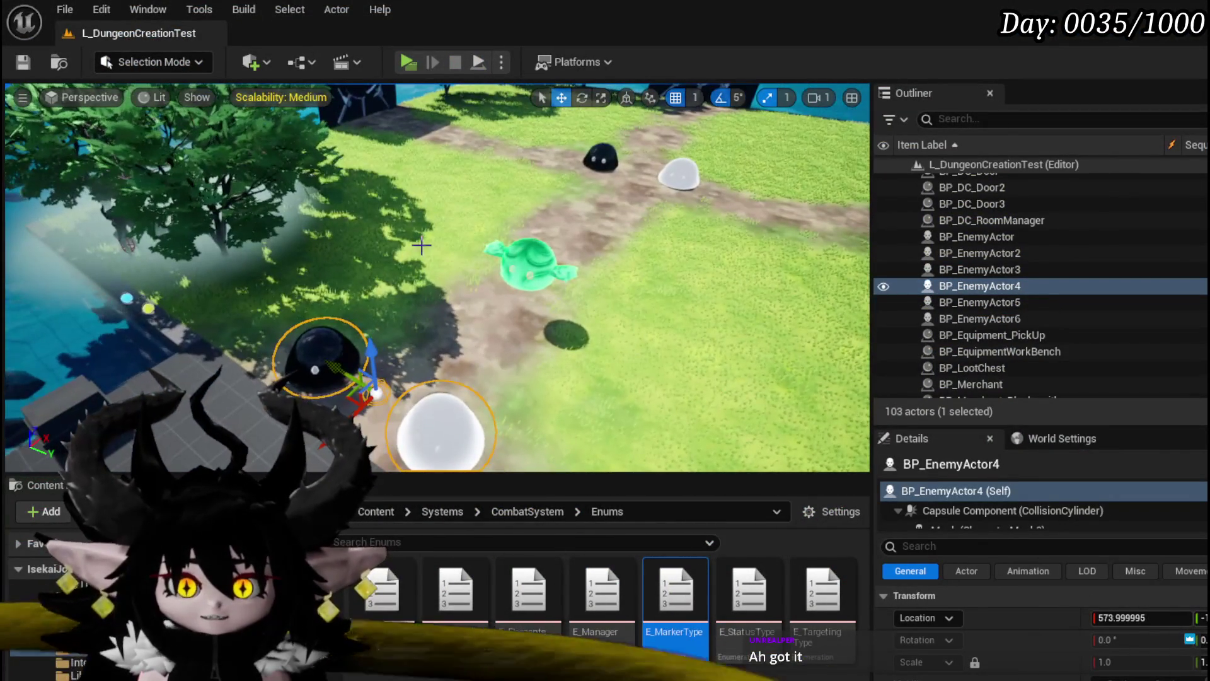
left_click(24, 63)
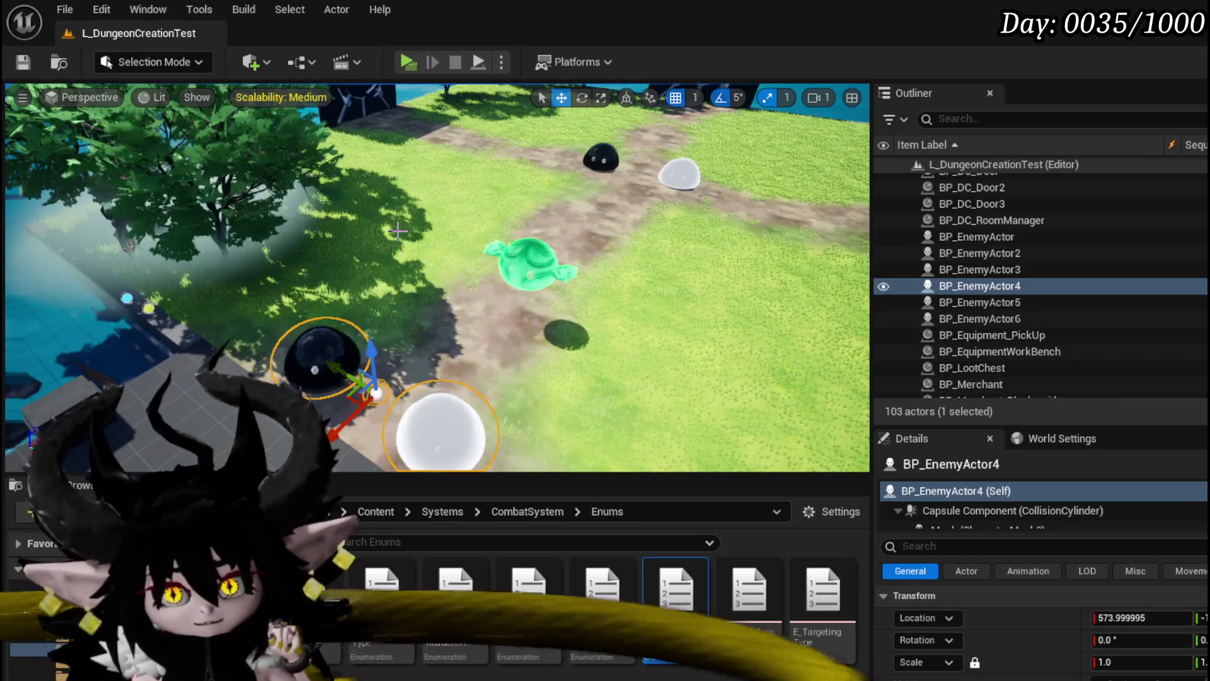
left_click(404, 61)
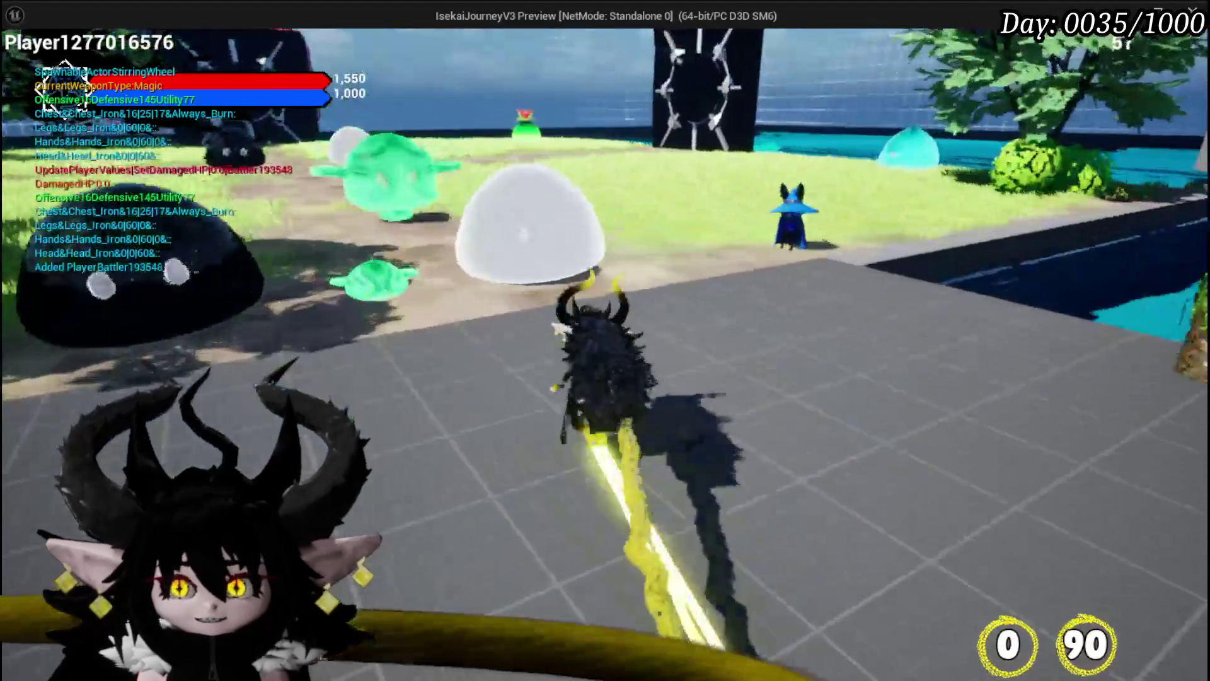
Run toward the cyan slime and cast the water spell to start the battle.
key("w")
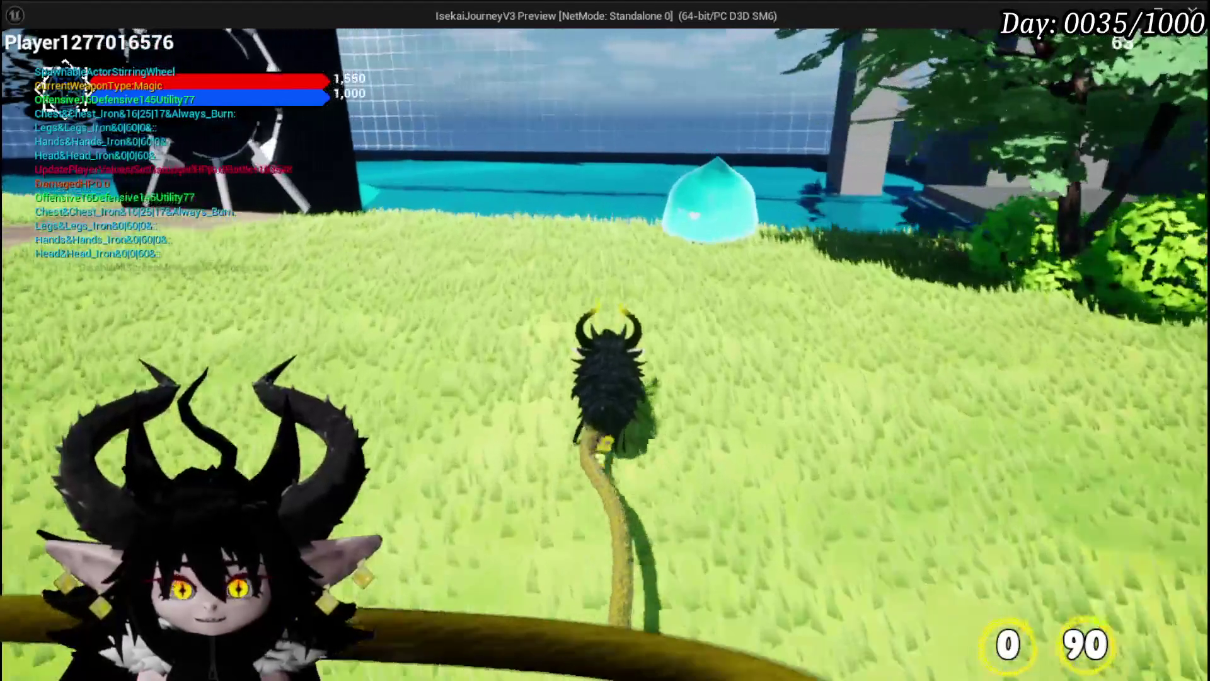
key("e")
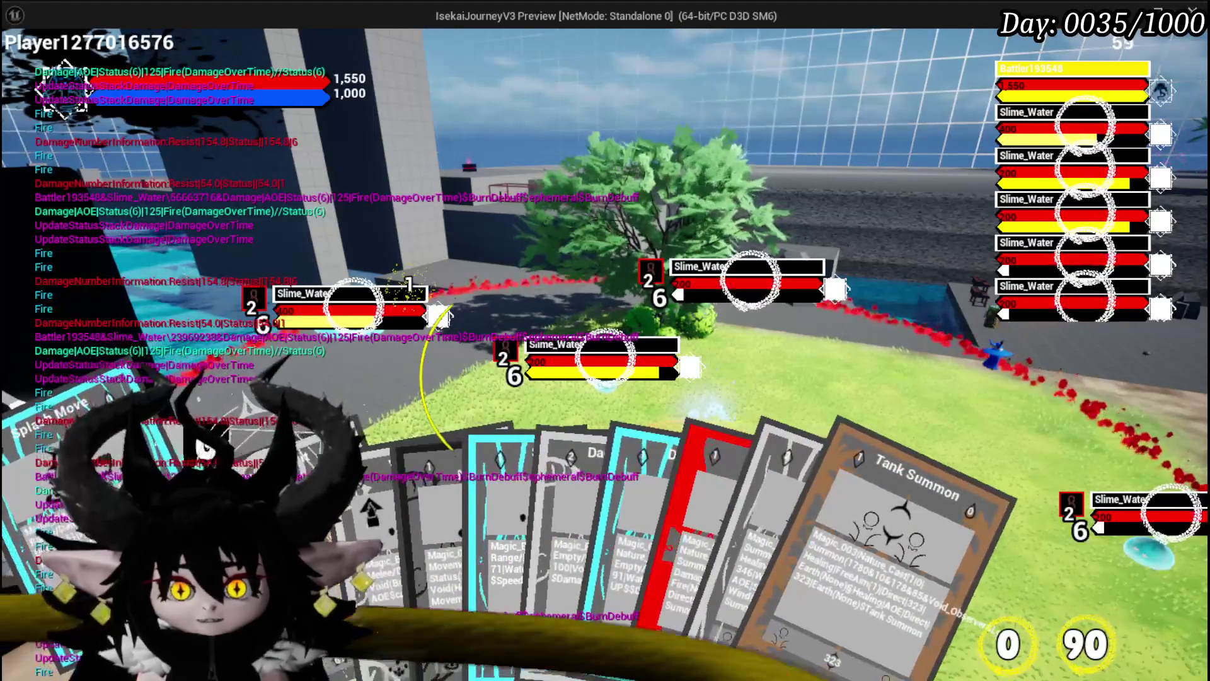
Play the Attack Summon card from the hand, then stop the play test with Esc.
left_click(555, 554)
mouse_move(665, 566)
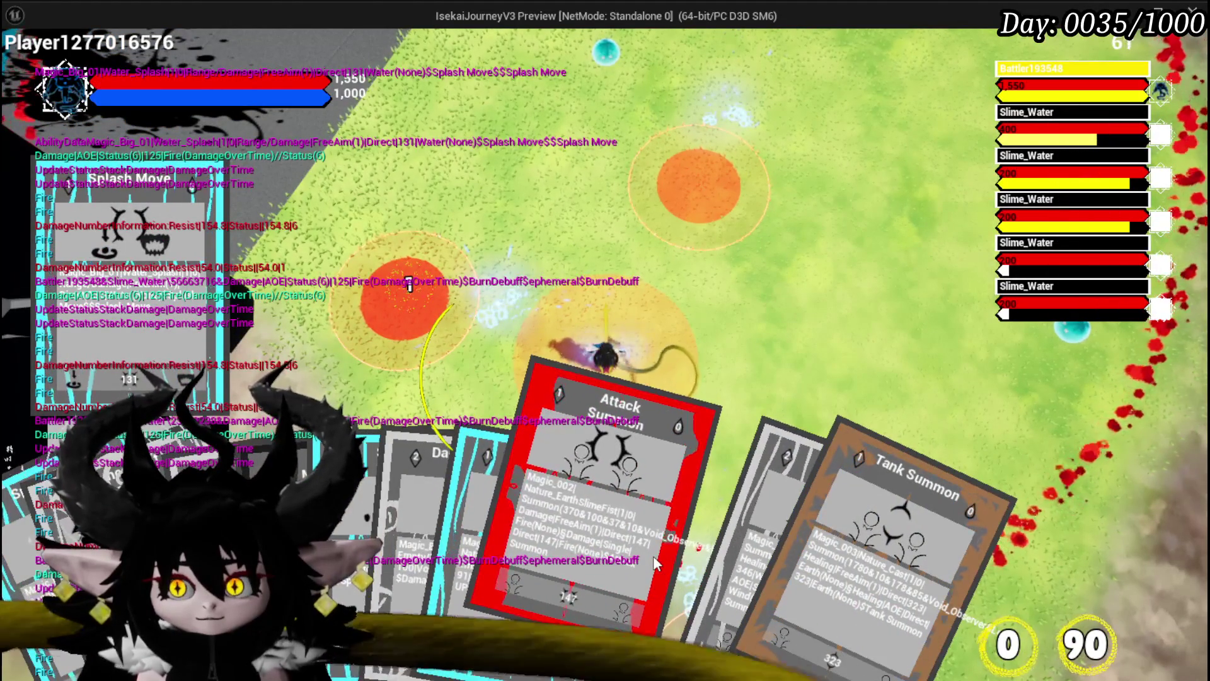
left_click(654, 558)
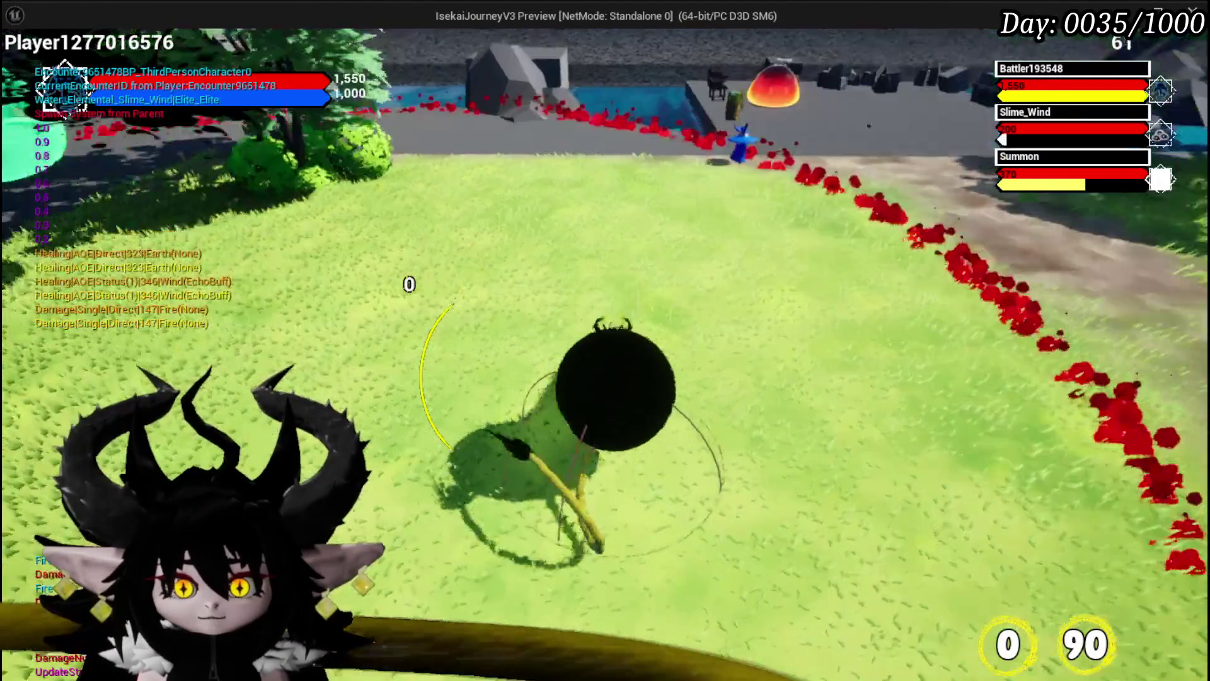
key("Escape")
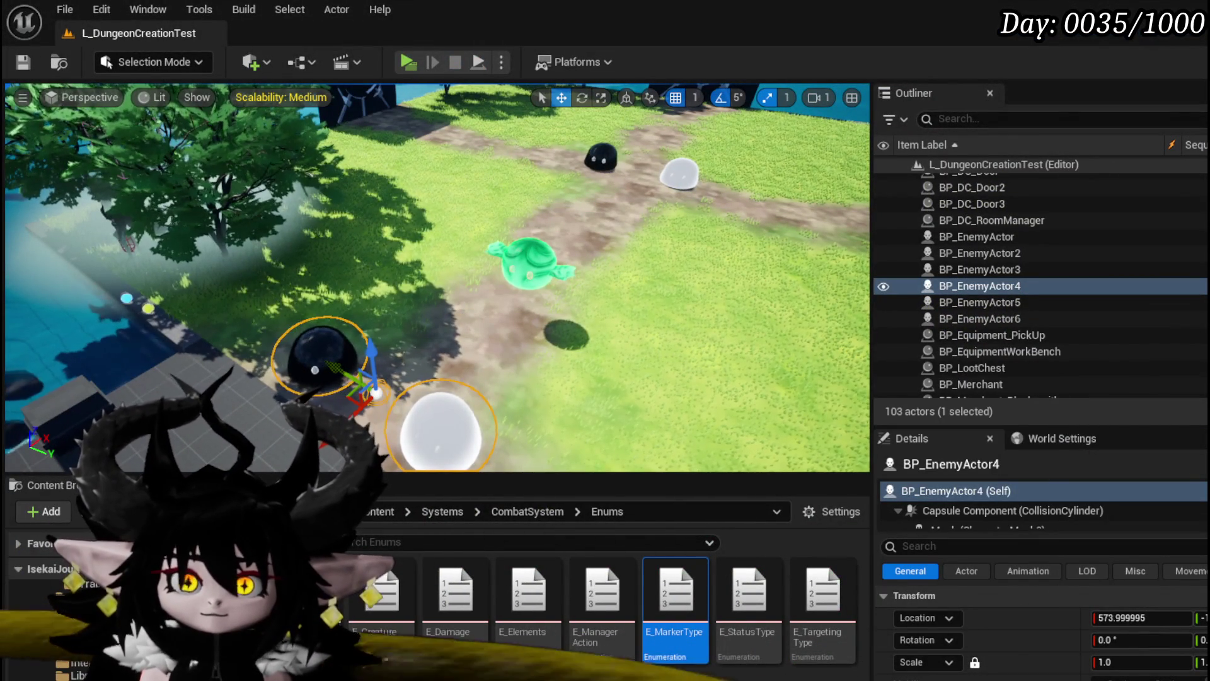
Save the level twice from the toolbar, returning to BP_EnemyBoss_SlimeYY's EventGraph.
left_click(22, 63)
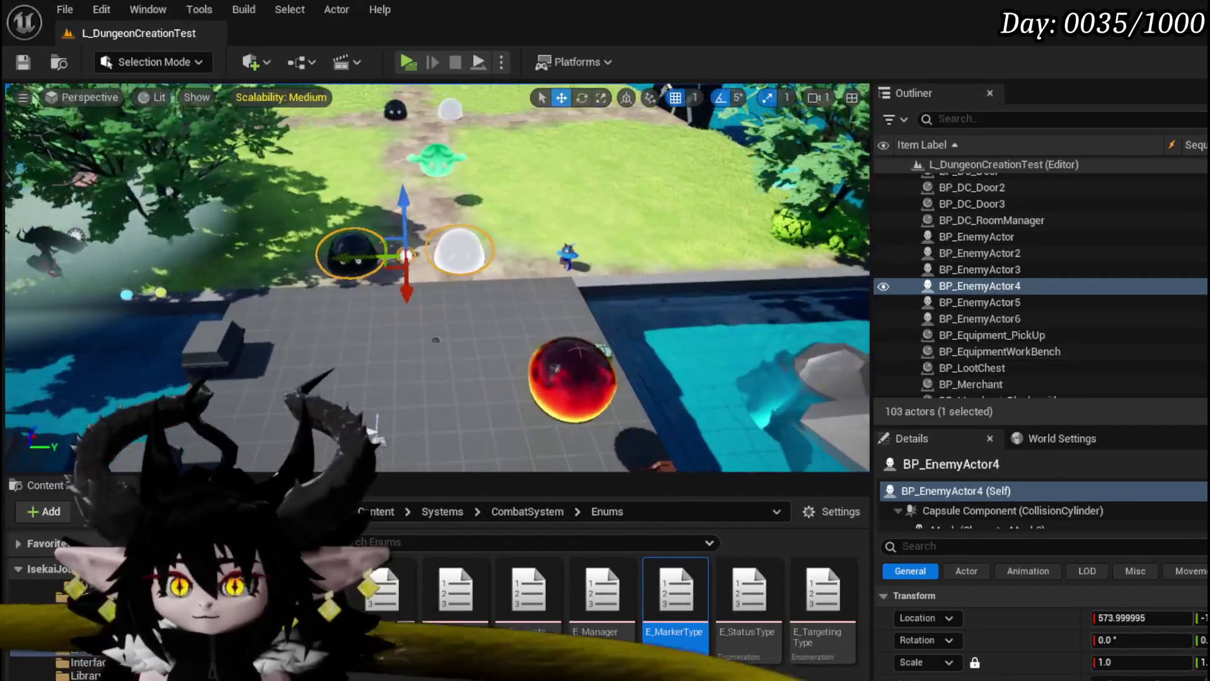
left_click(22, 63)
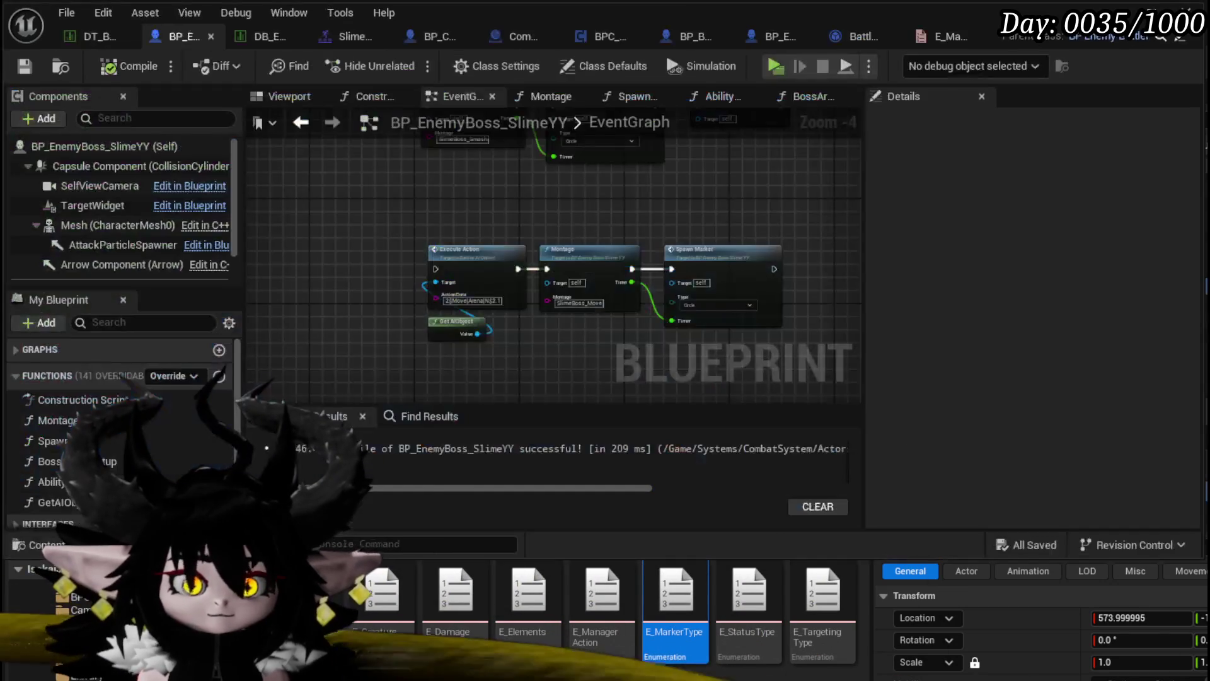
Pan the boss EventGraph and select its Montage, Spawn Marker and Boss Arena Setup nodes, then return to the level.
mouse_move(365, 274)
left_mouse_down()
mouse_move(376, 339)
mouse_move(424, 256)
mouse_move(440, 291)
mouse_move(290, 329)
left_mouse_up()
left_click_drag(278, 277, 779, 145)
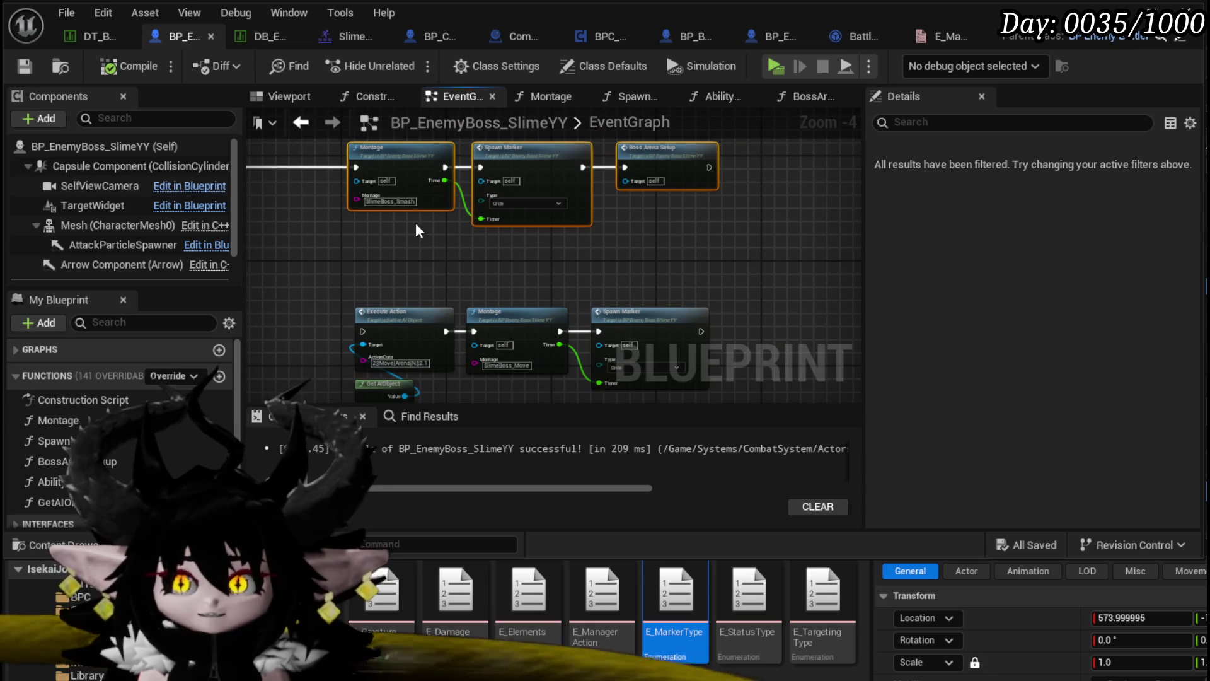
left_click(292, 252)
left_click_drag(317, 260, 343, 298)
left_click(758, 165)
left_click_drag(448, 255, 365, 284)
left_click_drag(336, 158, 377, 188)
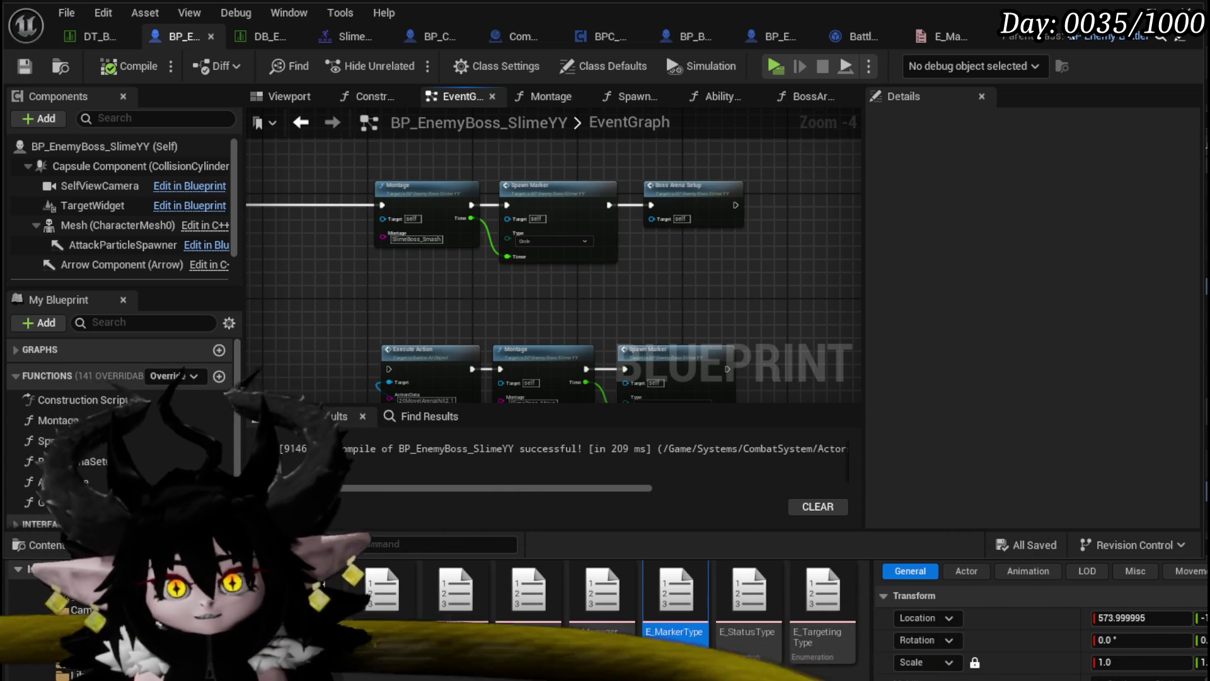
key("alt+Tab")
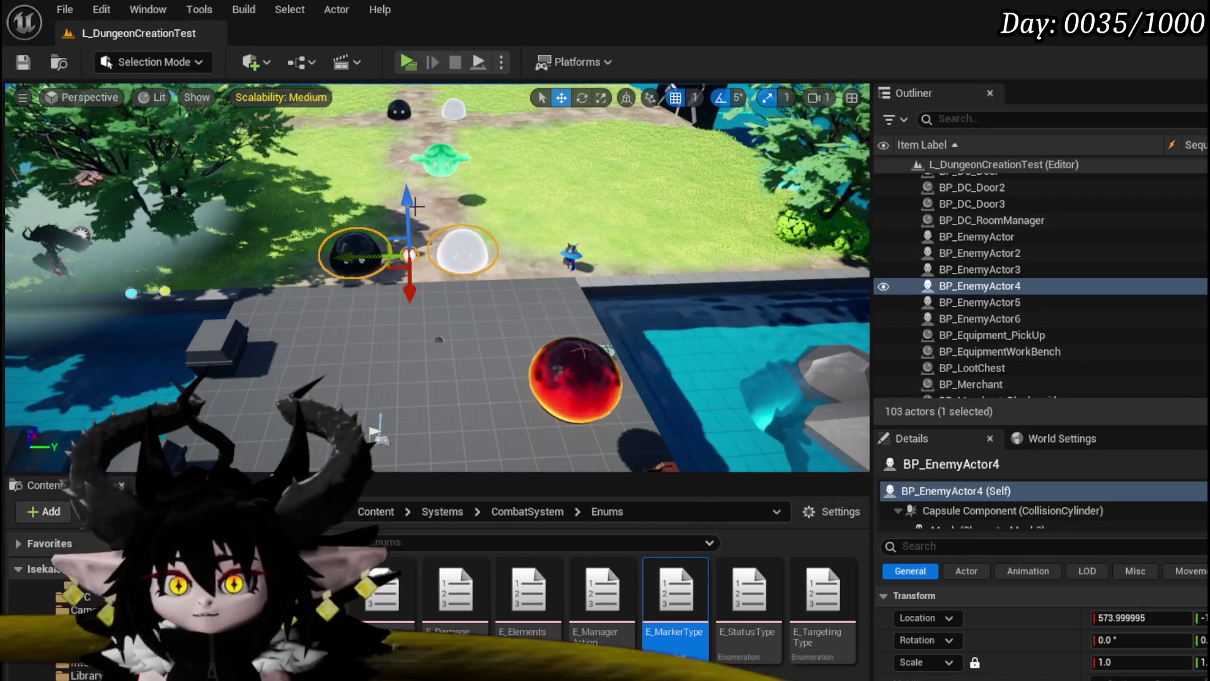
Shift the two selected slimes up the path, save the level, and return to the boss EventGraph.
left_click_drag(419, 206, 406, 113)
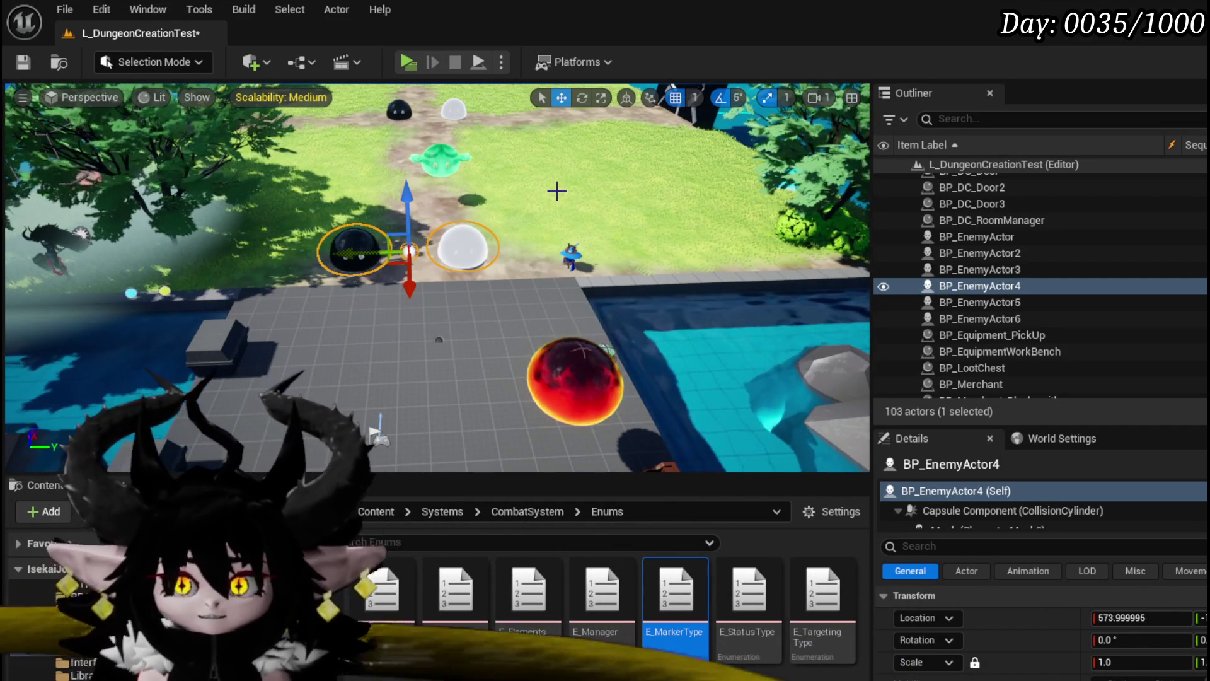
left_click(27, 61)
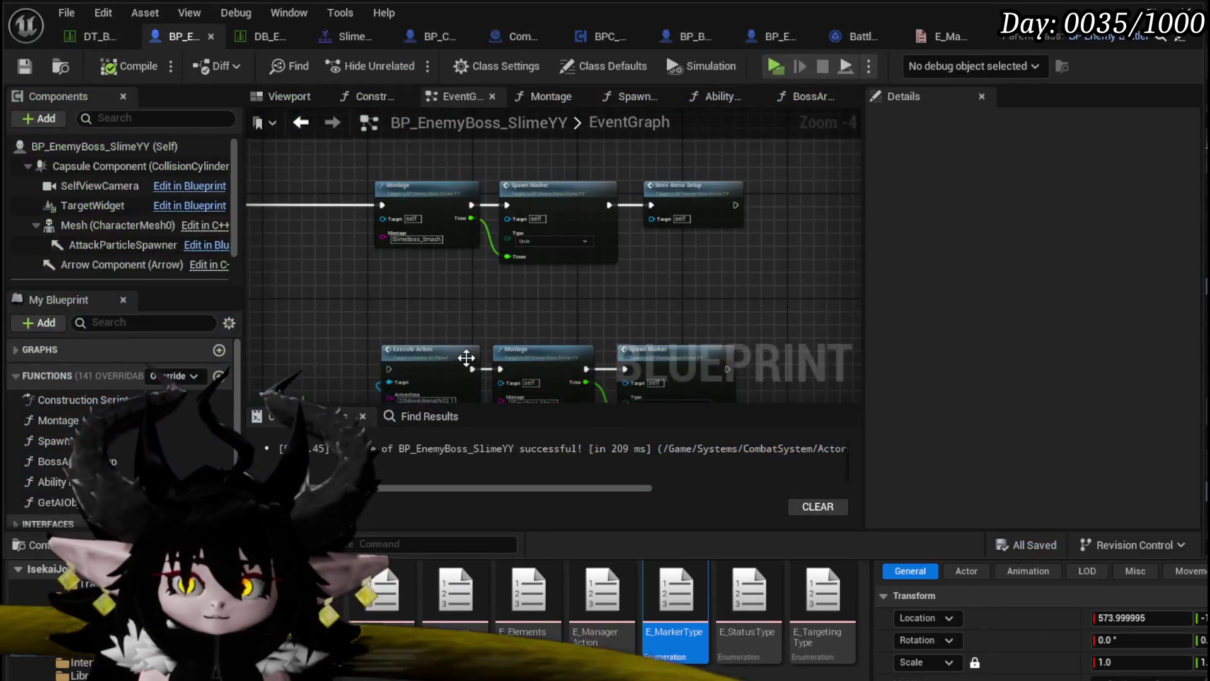
left_click_drag(441, 252, 480, 260)
left_click_drag(389, 259, 360, 255)
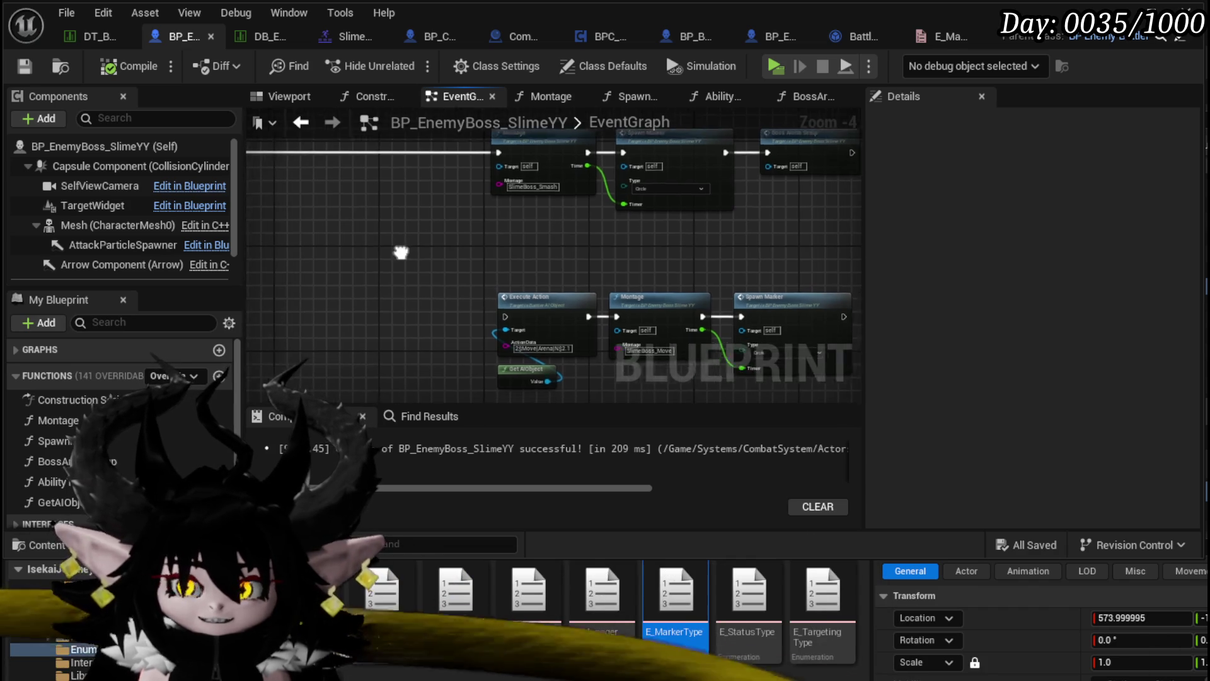
Place a Set Timer by Event node in empty space of the boss EventGraph.
scroll(395, 254, "up", 1)
scroll(499, 287, "down", 3)
scroll(498, 287, "up", 1)
left_click_drag(497, 284, 428, 244)
scroll(372, 262, "up", 1)
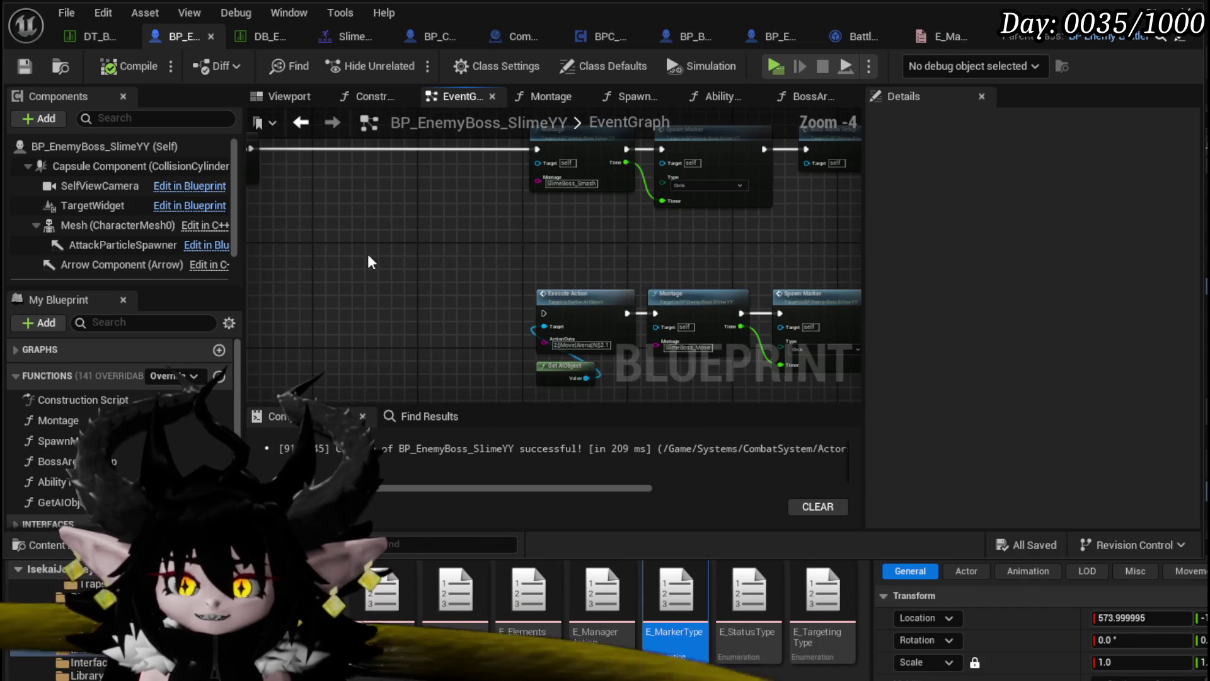
left_click_drag(300, 240, 359, 257)
right_click(363, 256)
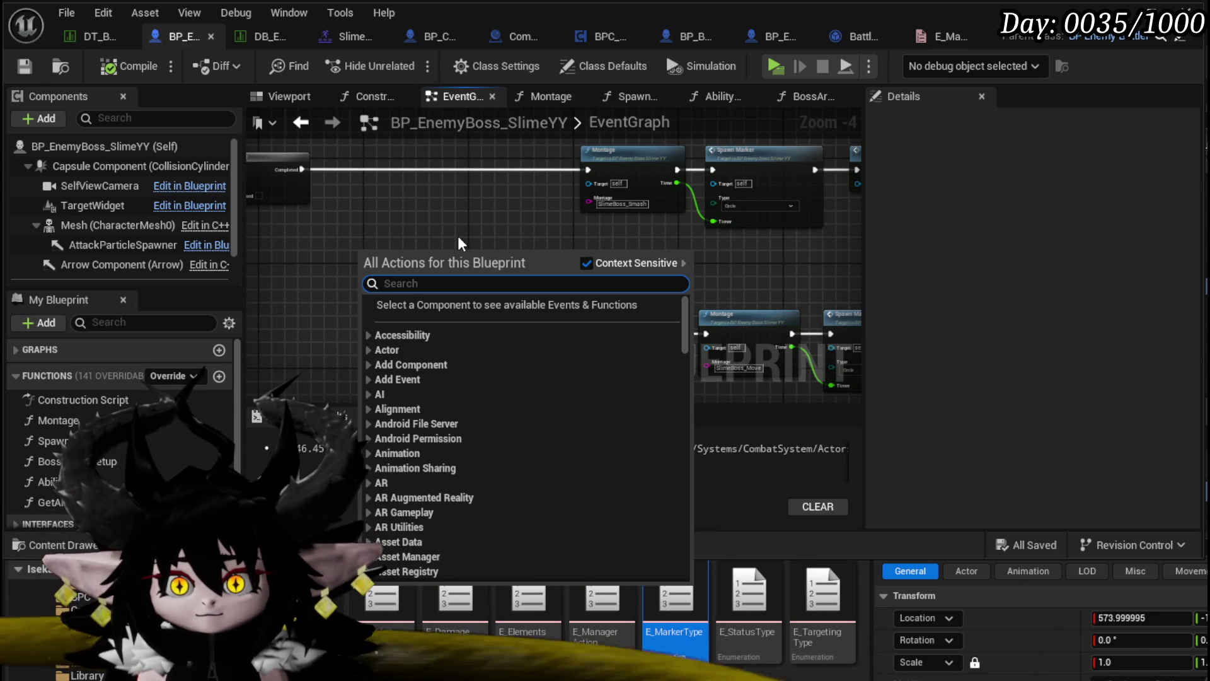
type("Set Timer by e")
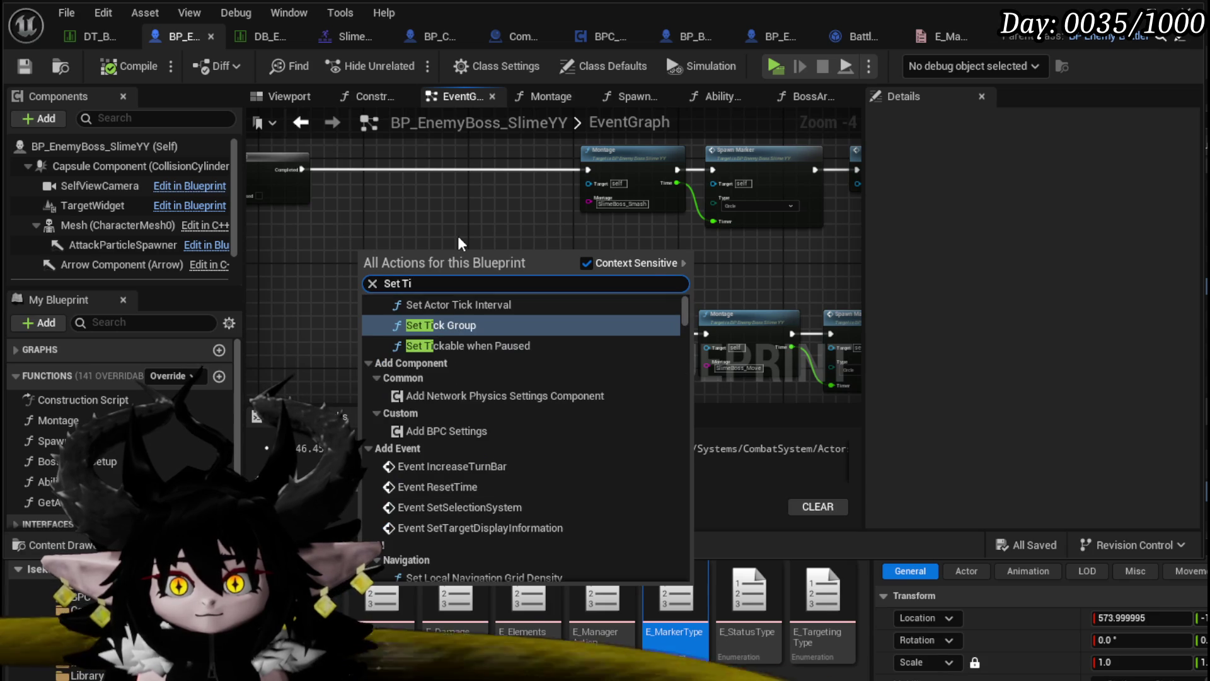
type("vent")
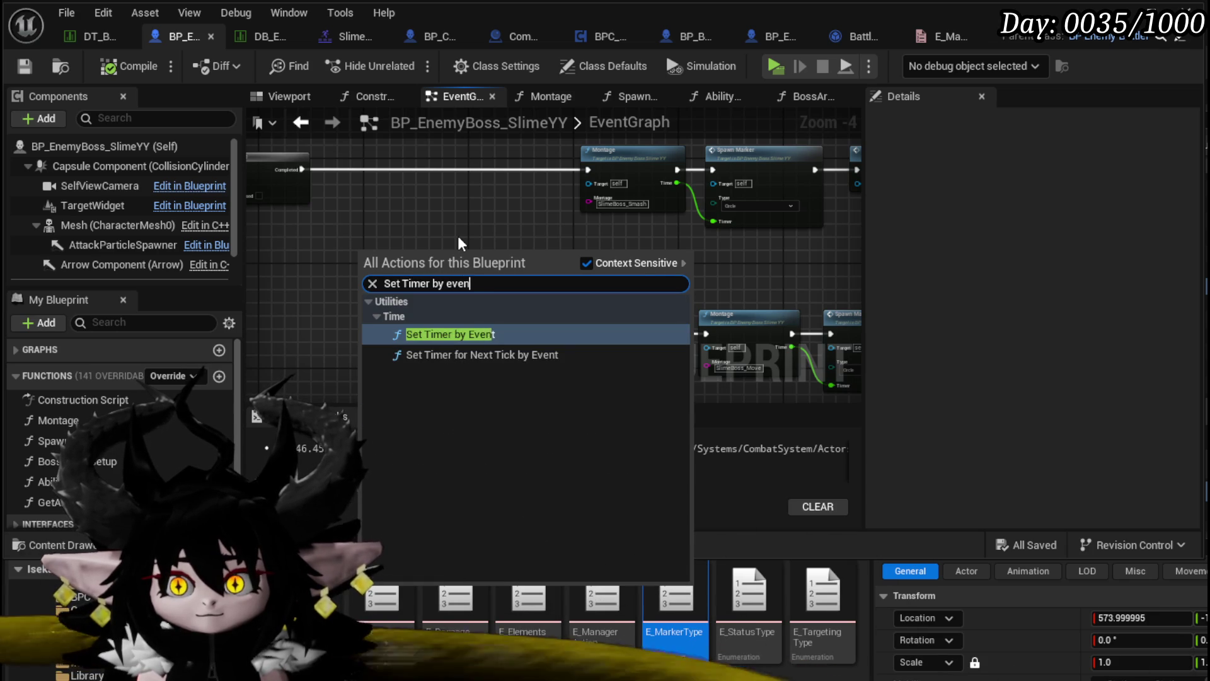
key("Return")
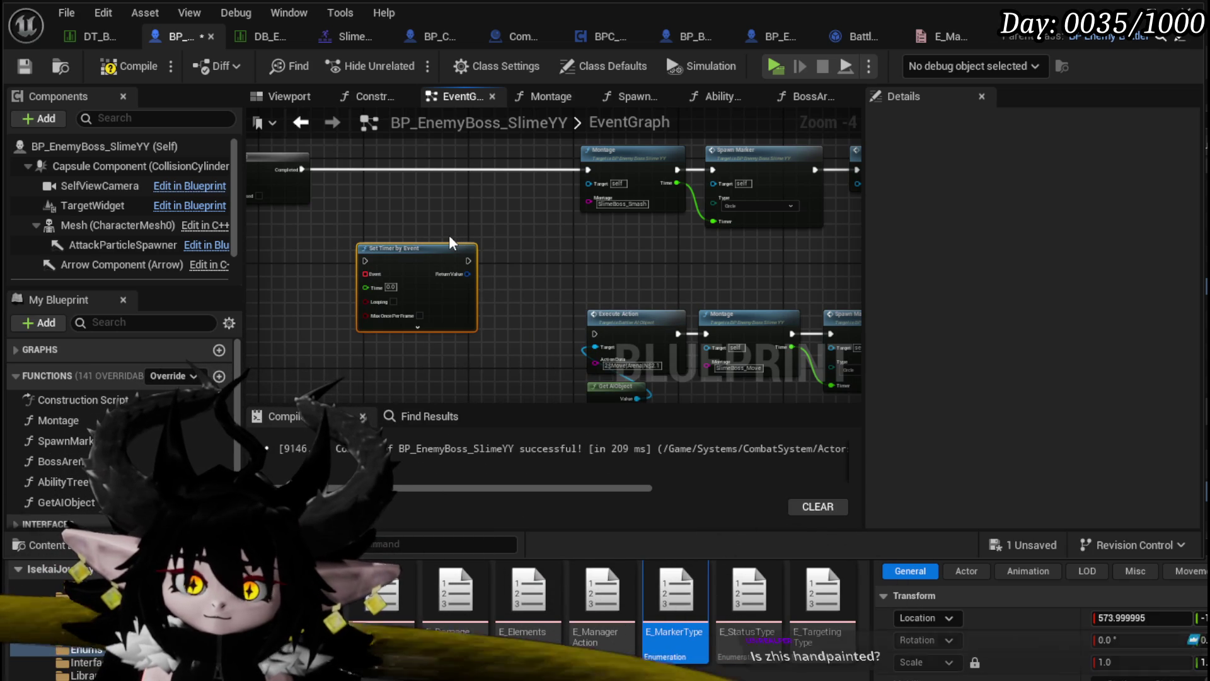
Save BP_EnemyBoss_SlimeYY and switch back to the L_DungeonCreationTest level editor.
left_click(529, 208)
left_click(26, 66)
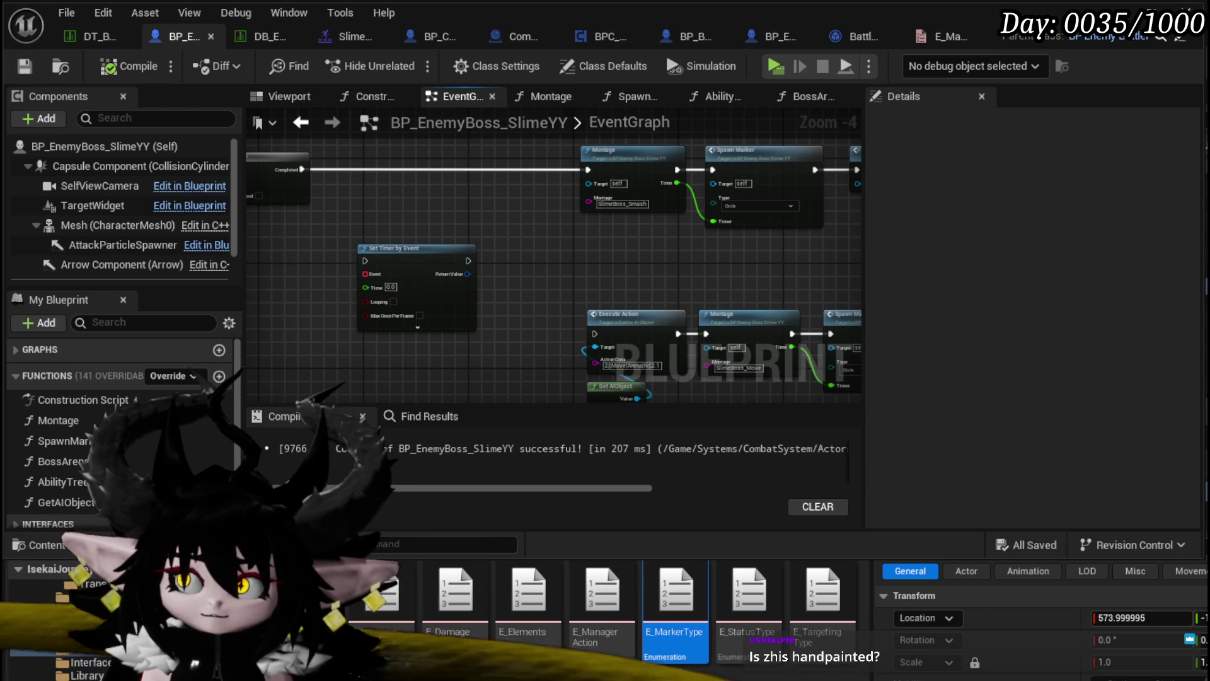
key("alt+Tab")
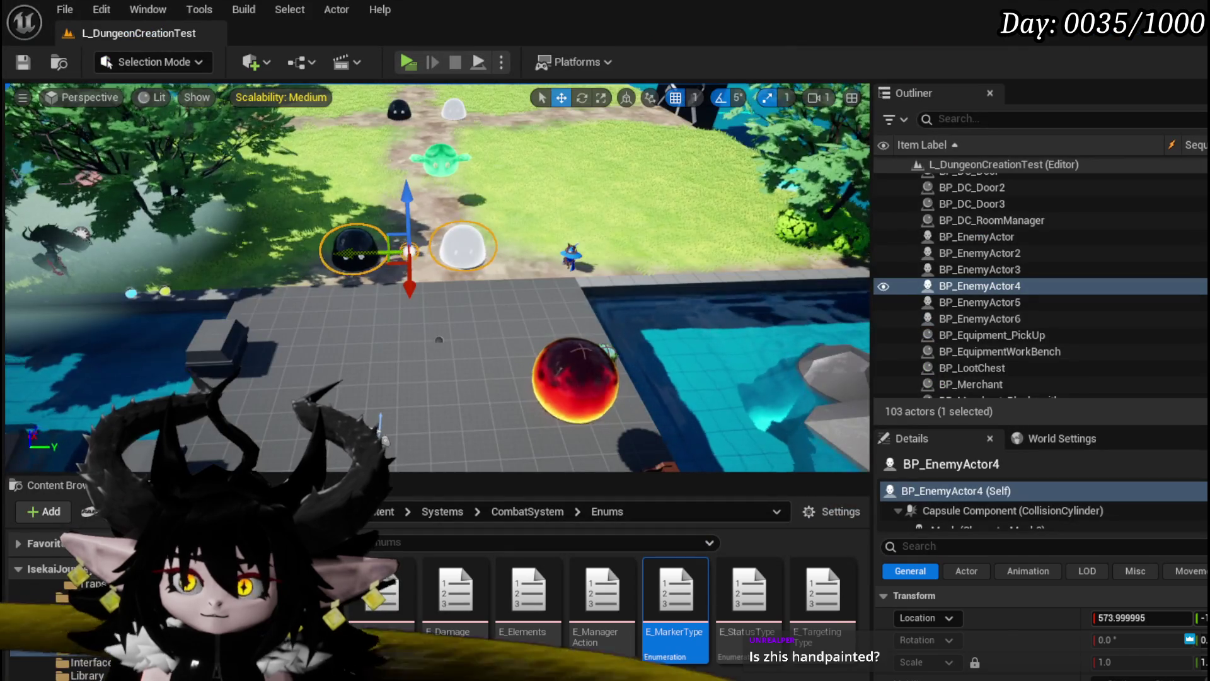
Fly the viewport camera over the water, rocks and path, and save the level twice.
scroll(436, 277, "down", 5)
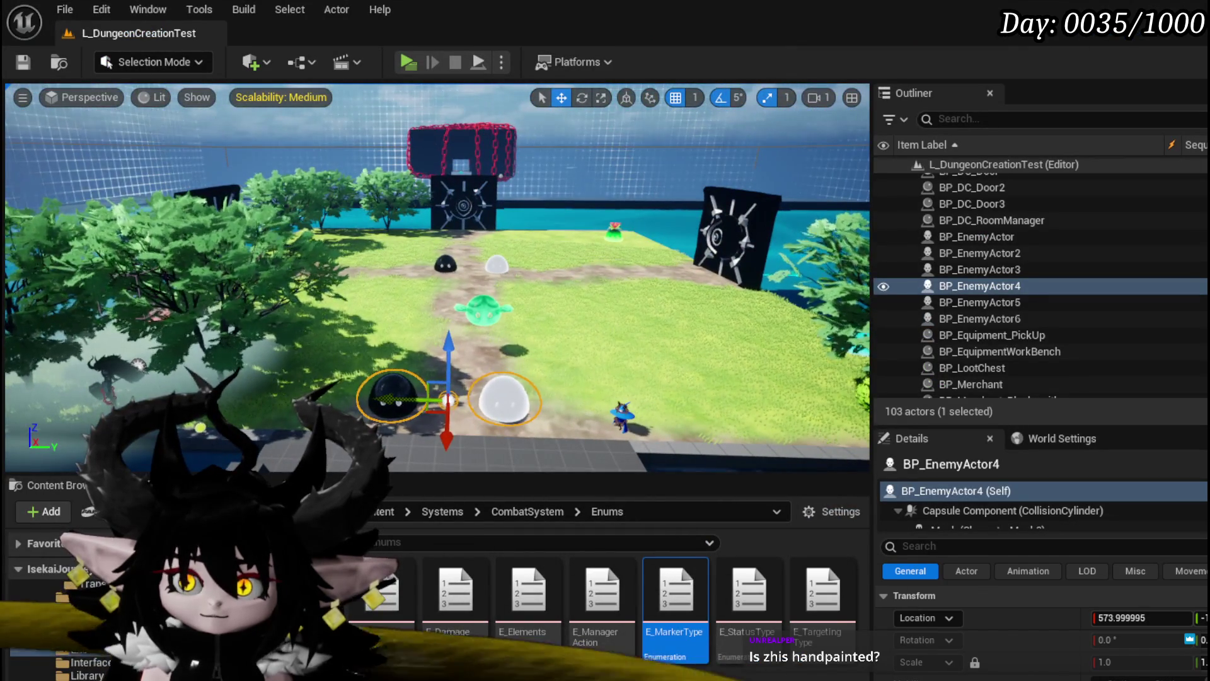
key("Right")
key("Left")
key("Left")
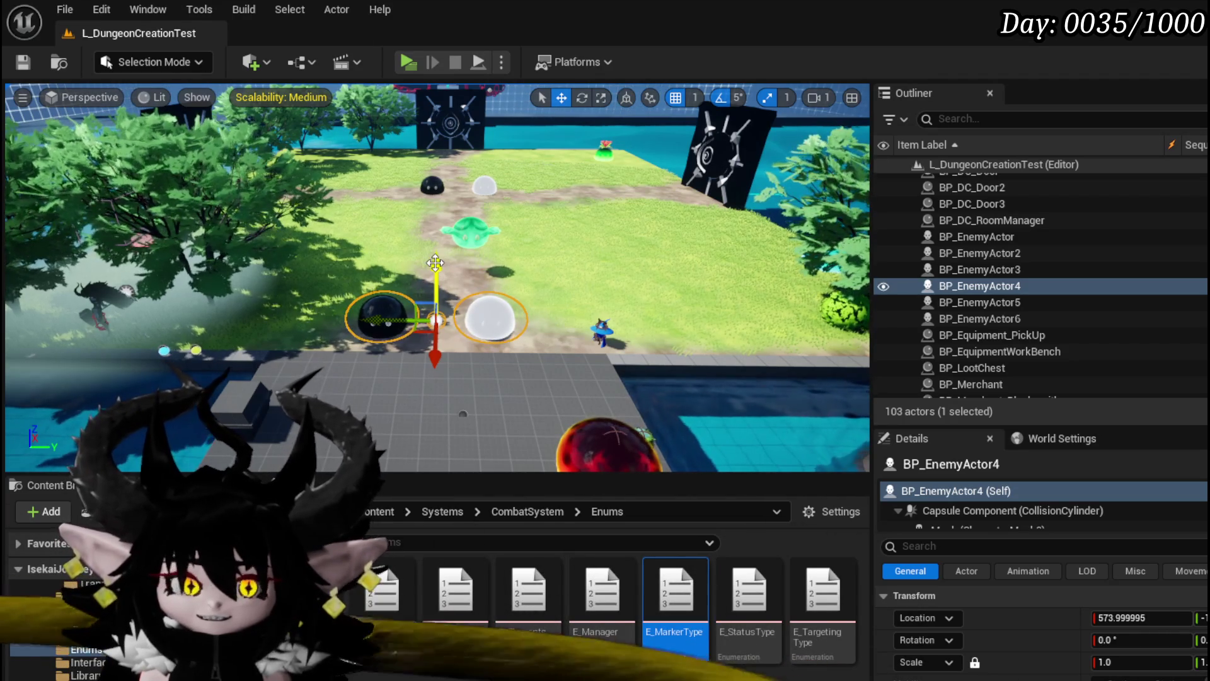
left_click(22, 55)
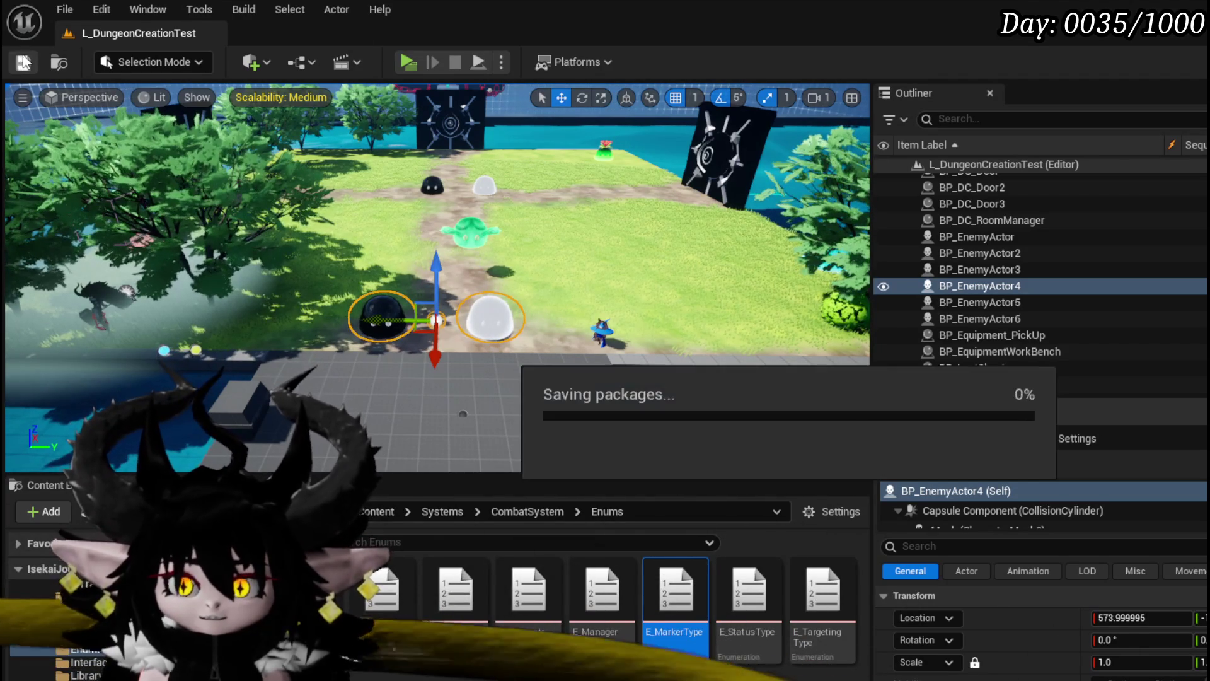
left_click_drag(586, 260, 586, 284)
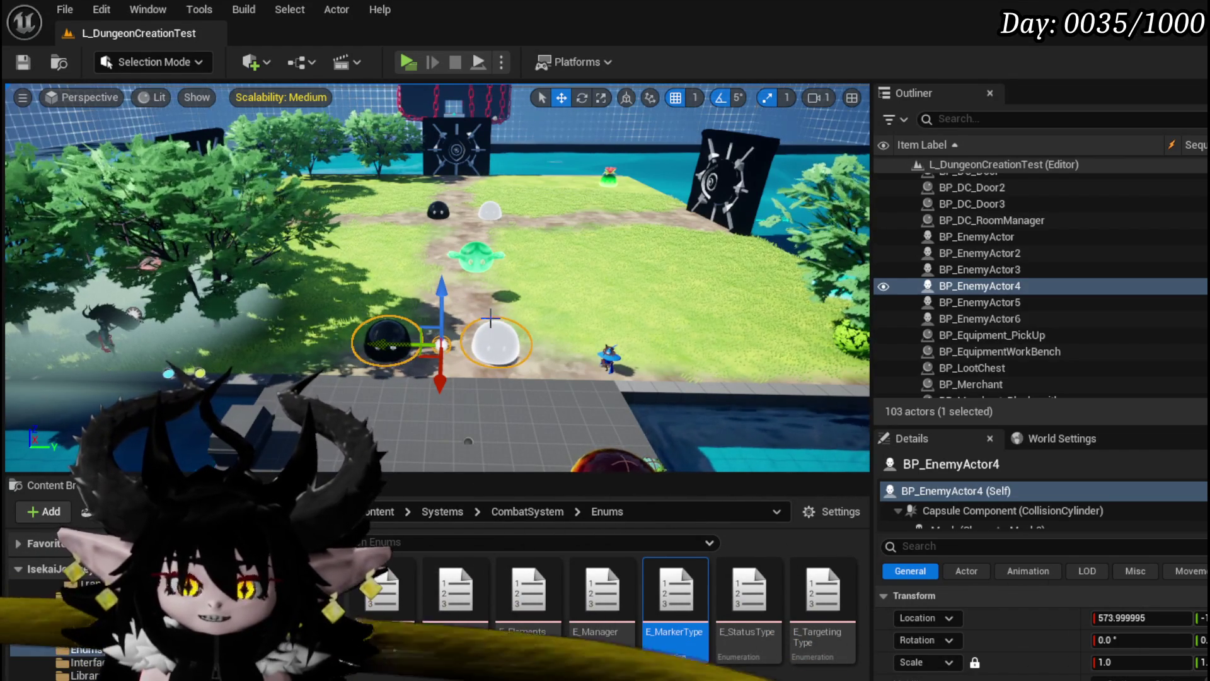
left_click(23, 62)
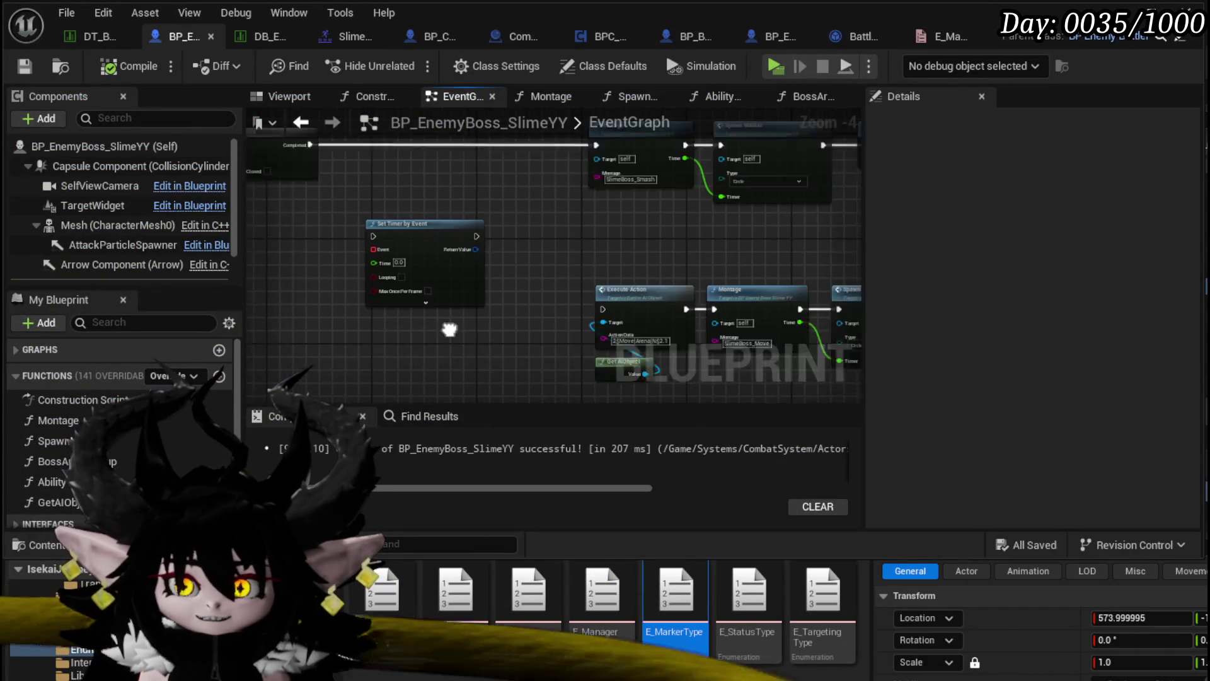
Nudge the Set Timer by Event node and frame it in the boss graph.
left_click(483, 230)
left_click_drag(483, 230, 513, 242)
scroll(516, 252, "up", 2)
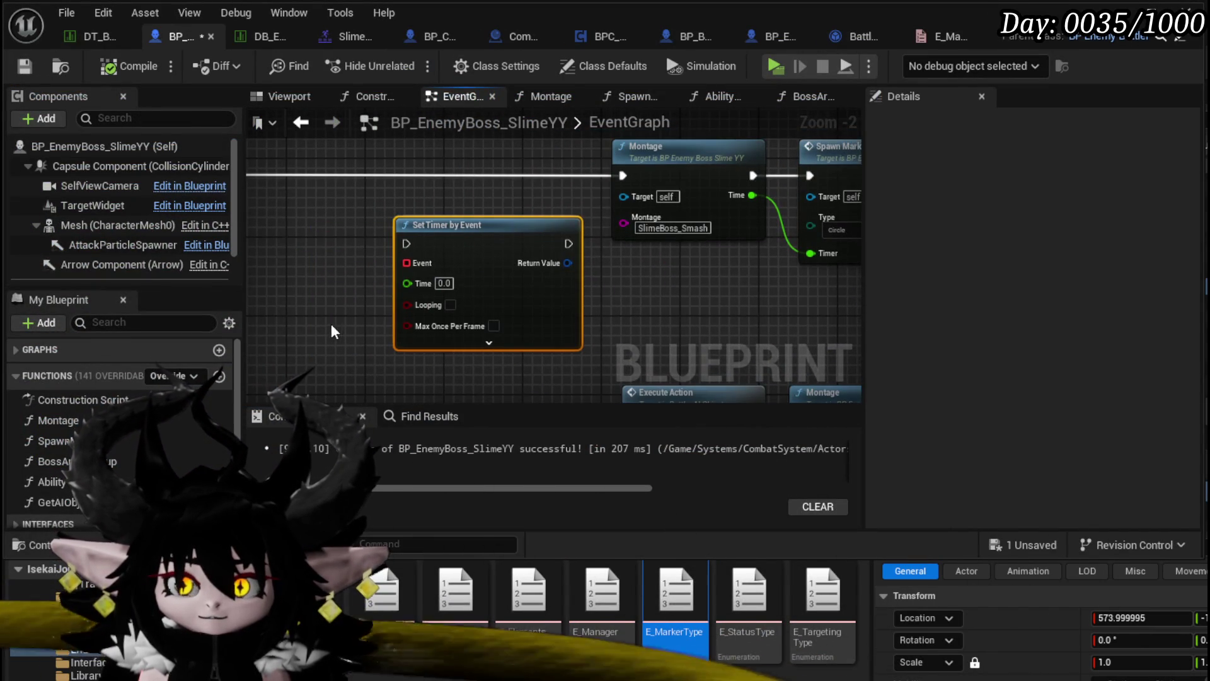
left_click_drag(334, 332, 439, 317)
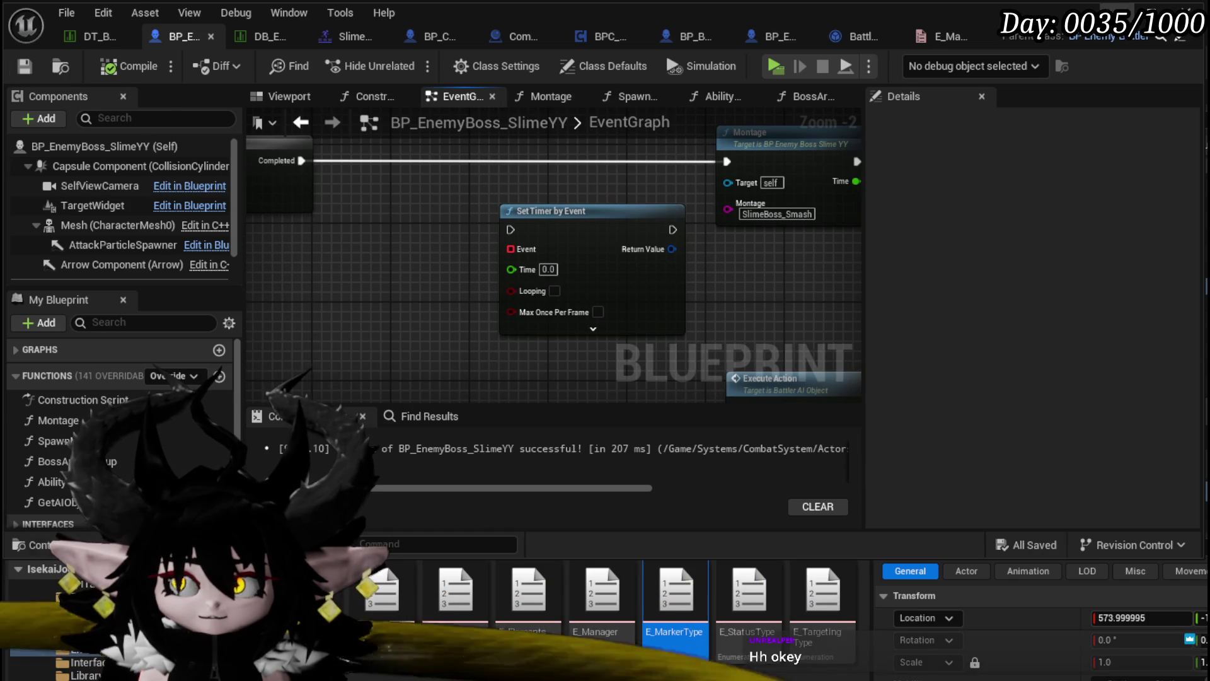
Back in the level editor, fly toward the black door and select the BP_DC_Door actor.
key("alt+Tab")
left_click_drag(479, 353, 462, 262)
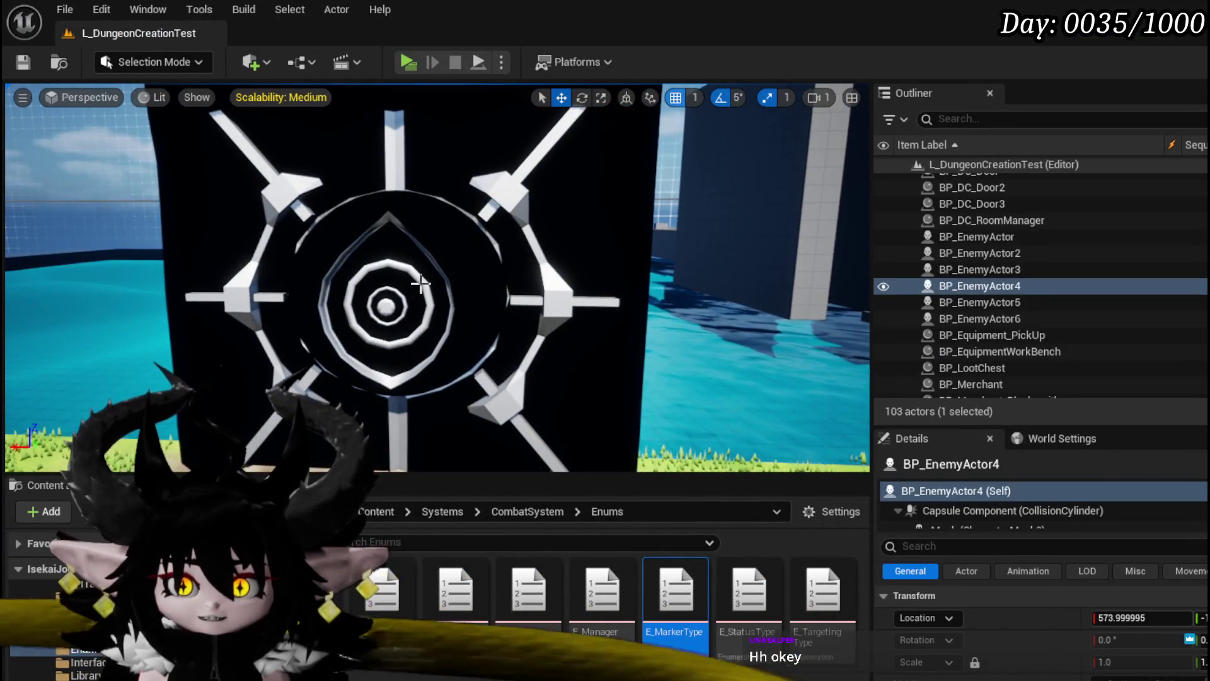
left_click(461, 263)
scroll(462, 262, "down", 3)
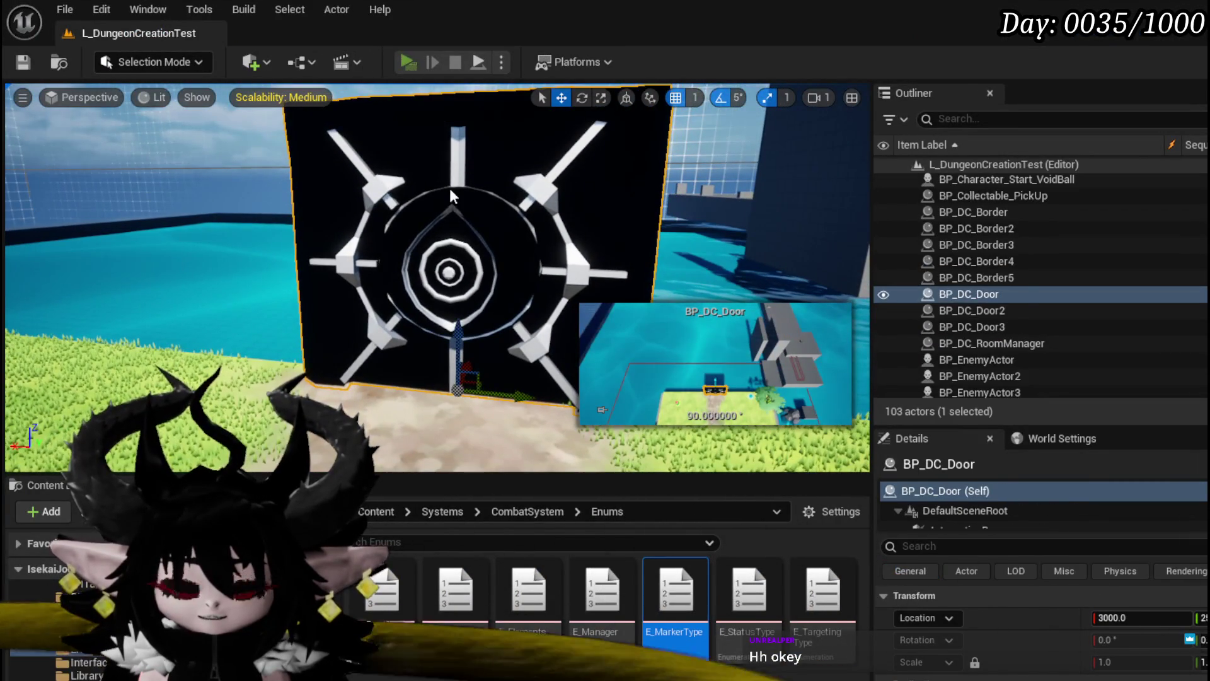
key("alt+Tab")
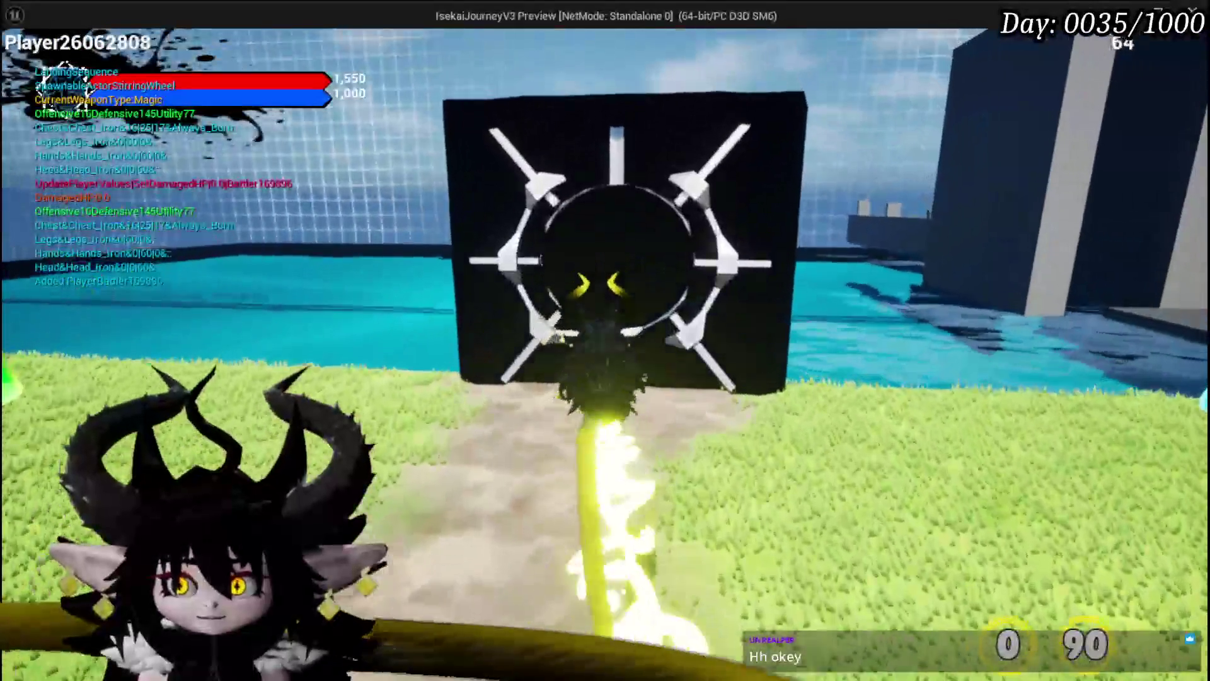
key("w")
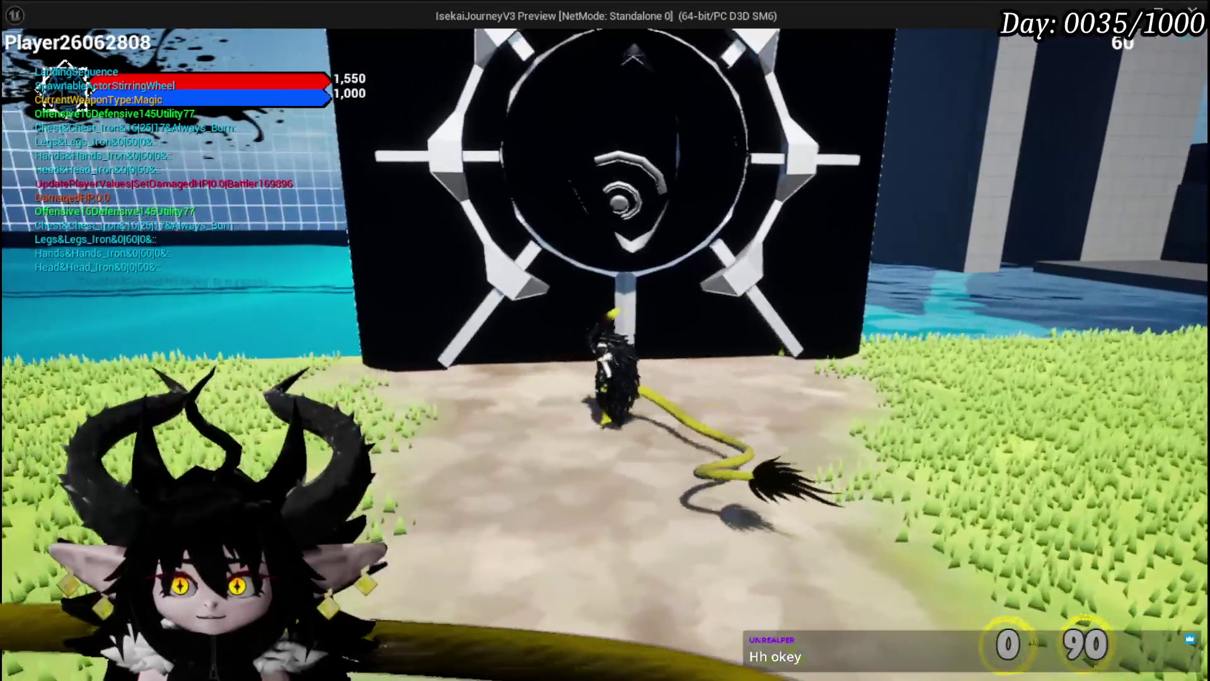
key("d")
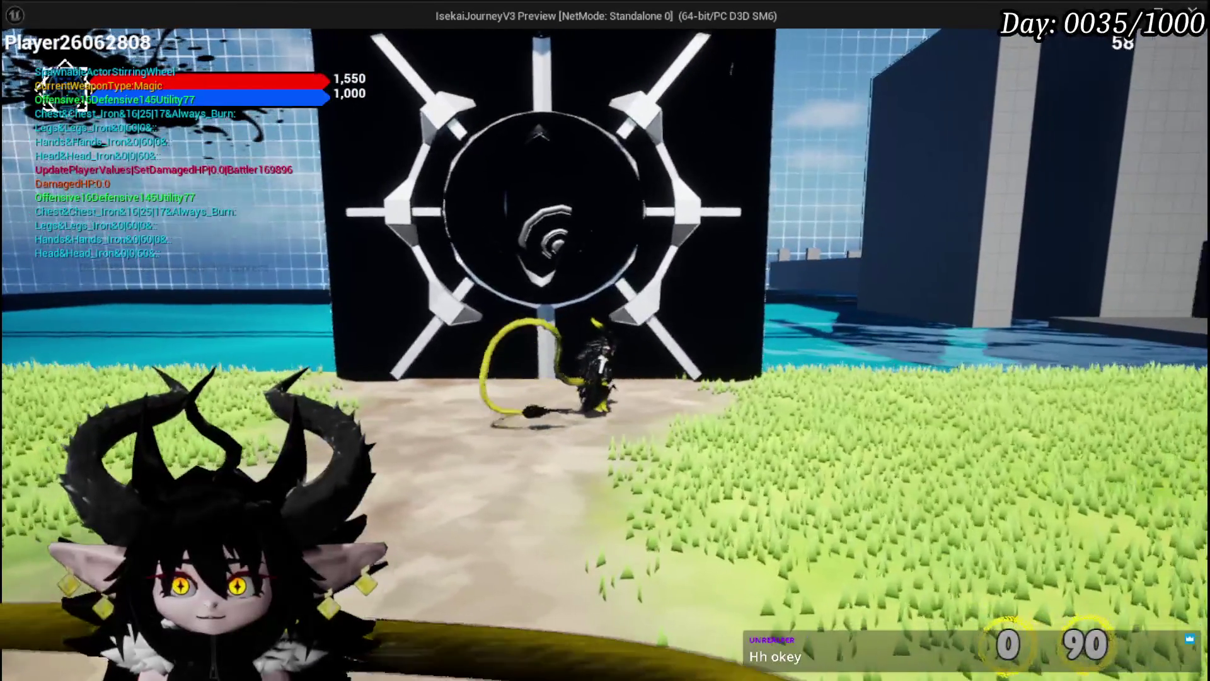
key("w")
key("d")
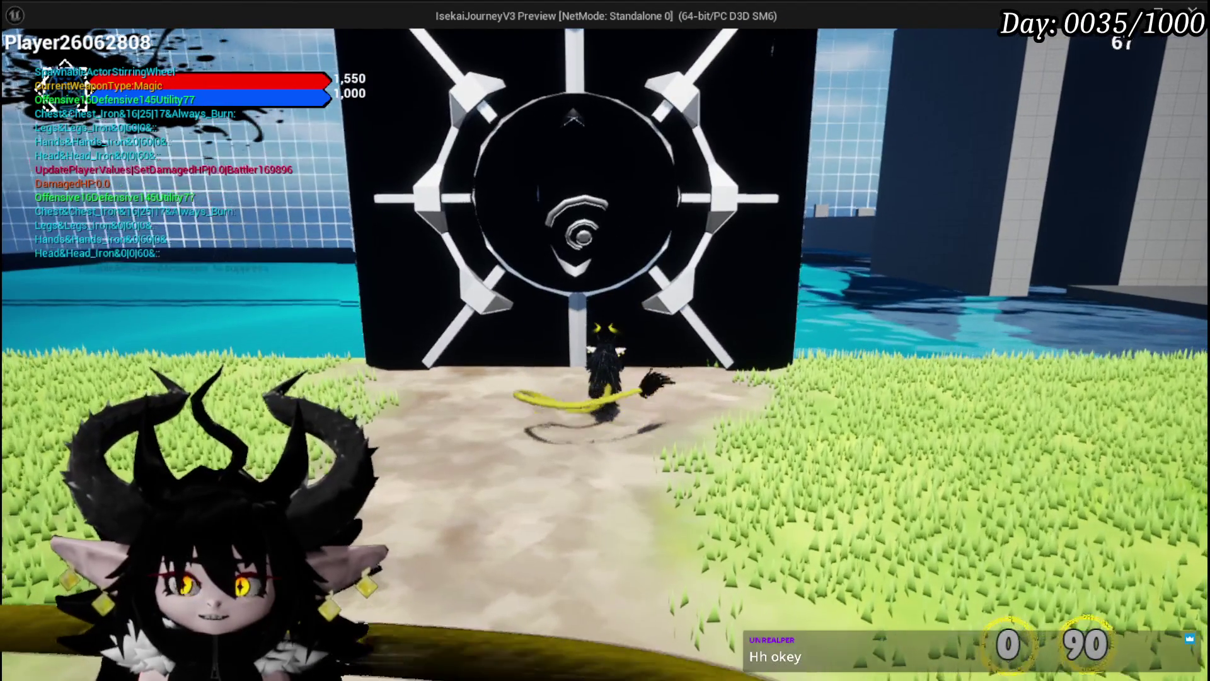
key("a")
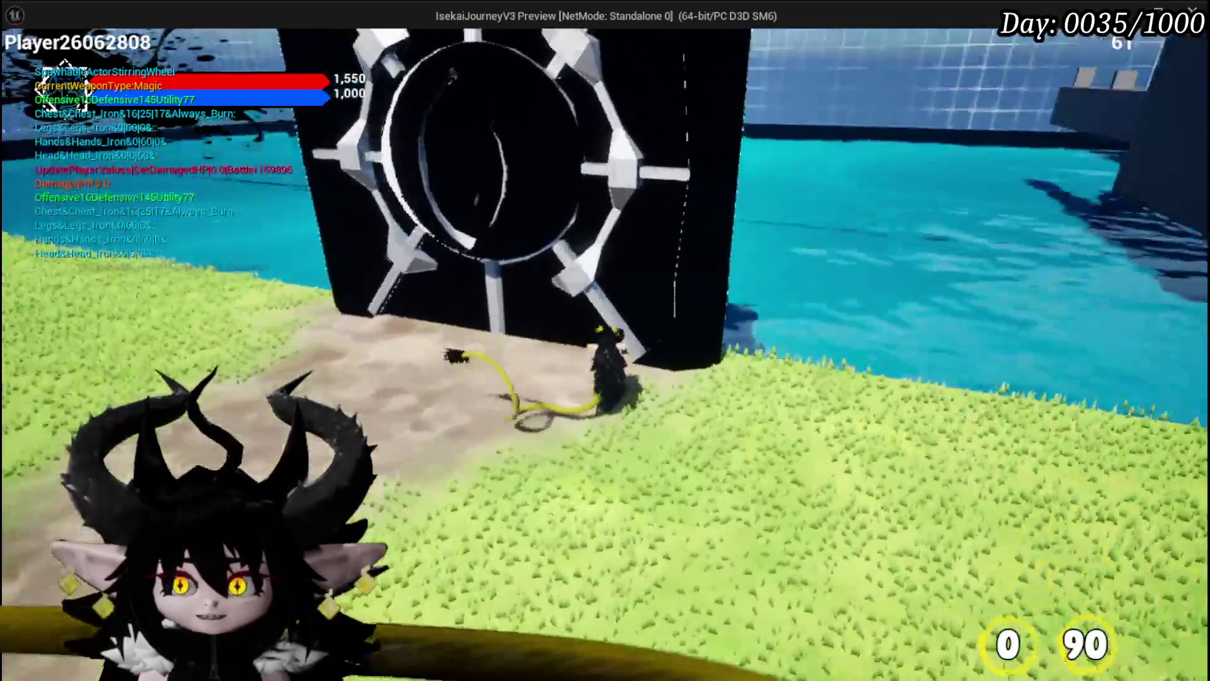
key("d")
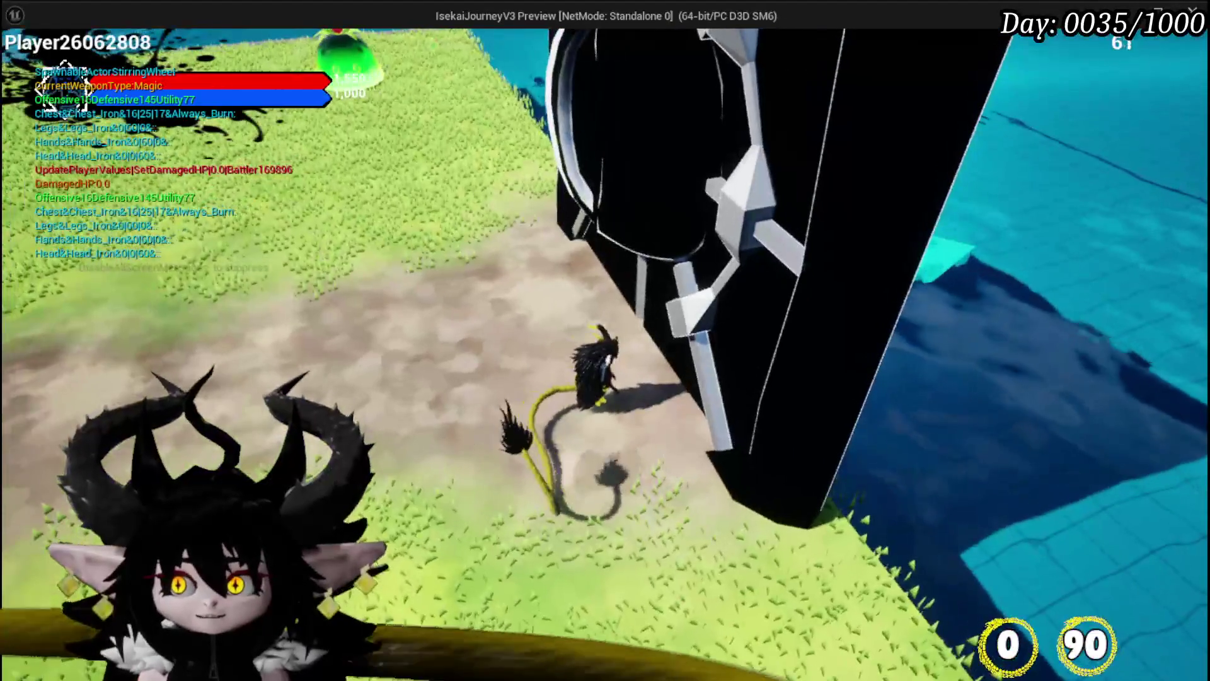
key("d")
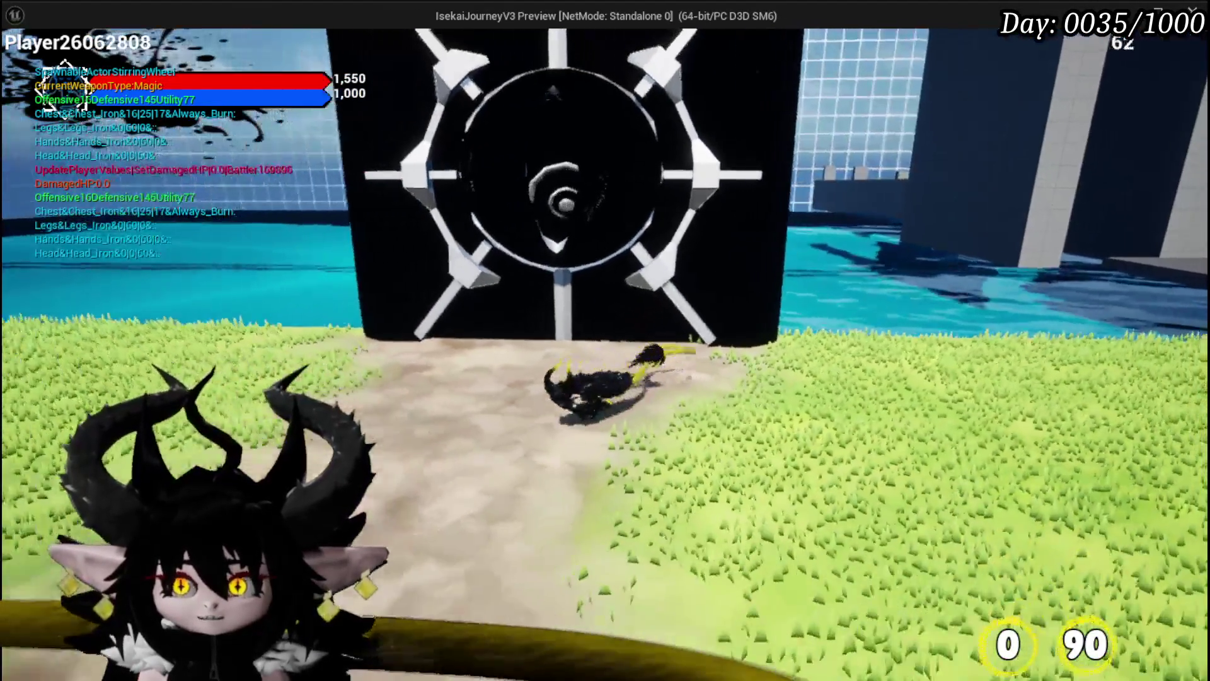
key("w")
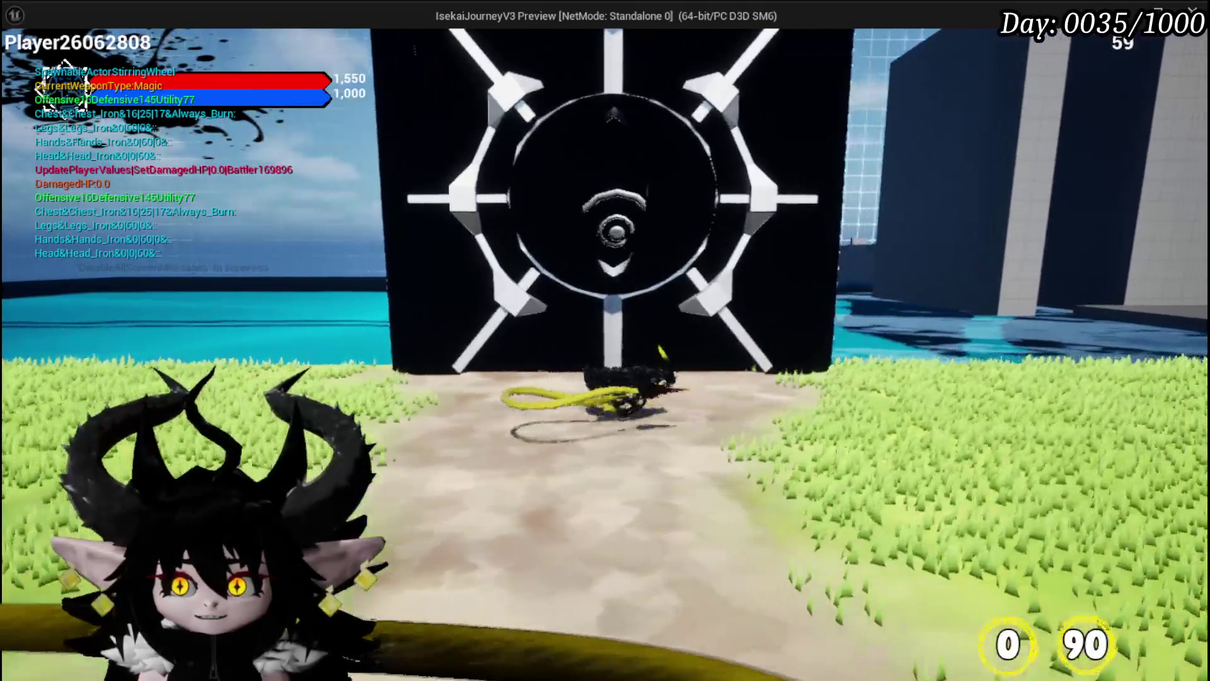
key("e")
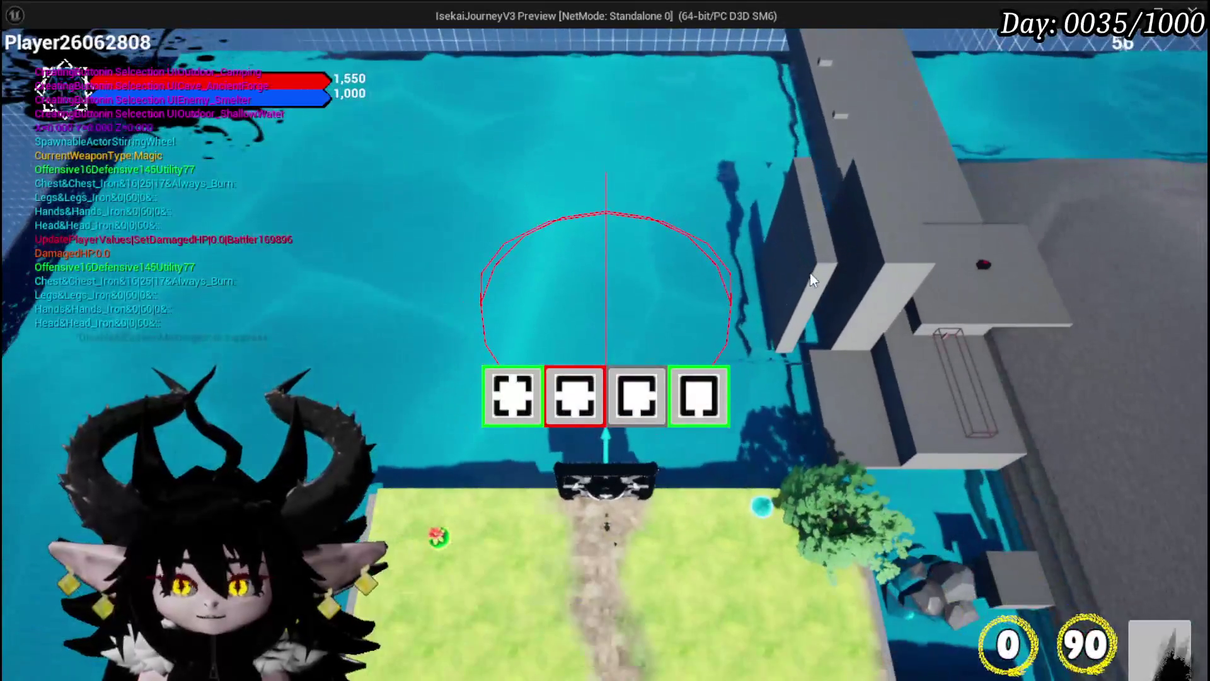
mouse_move(589, 397)
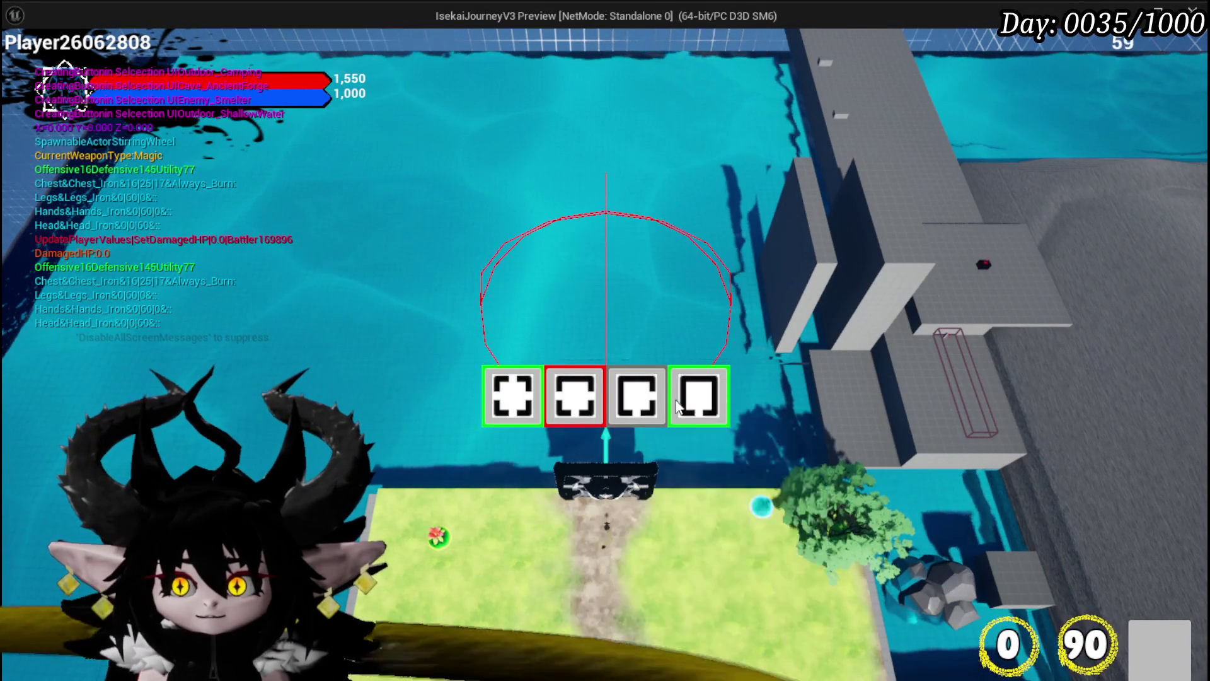
left_click(642, 399)
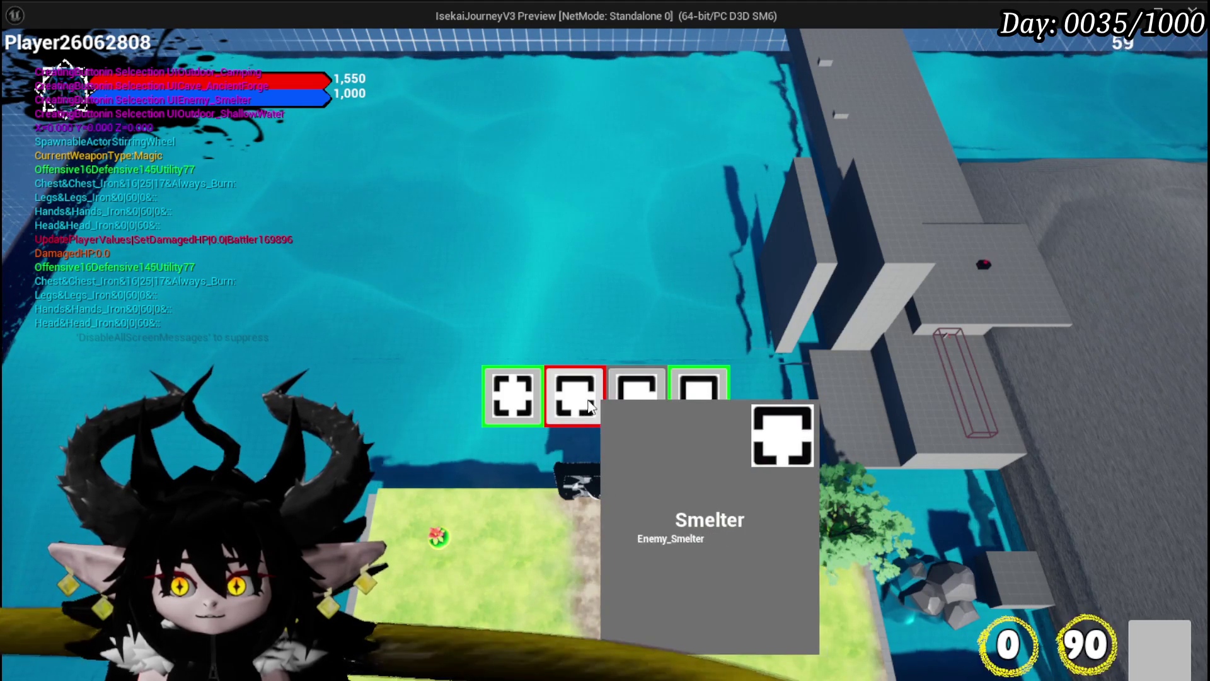
key("w")
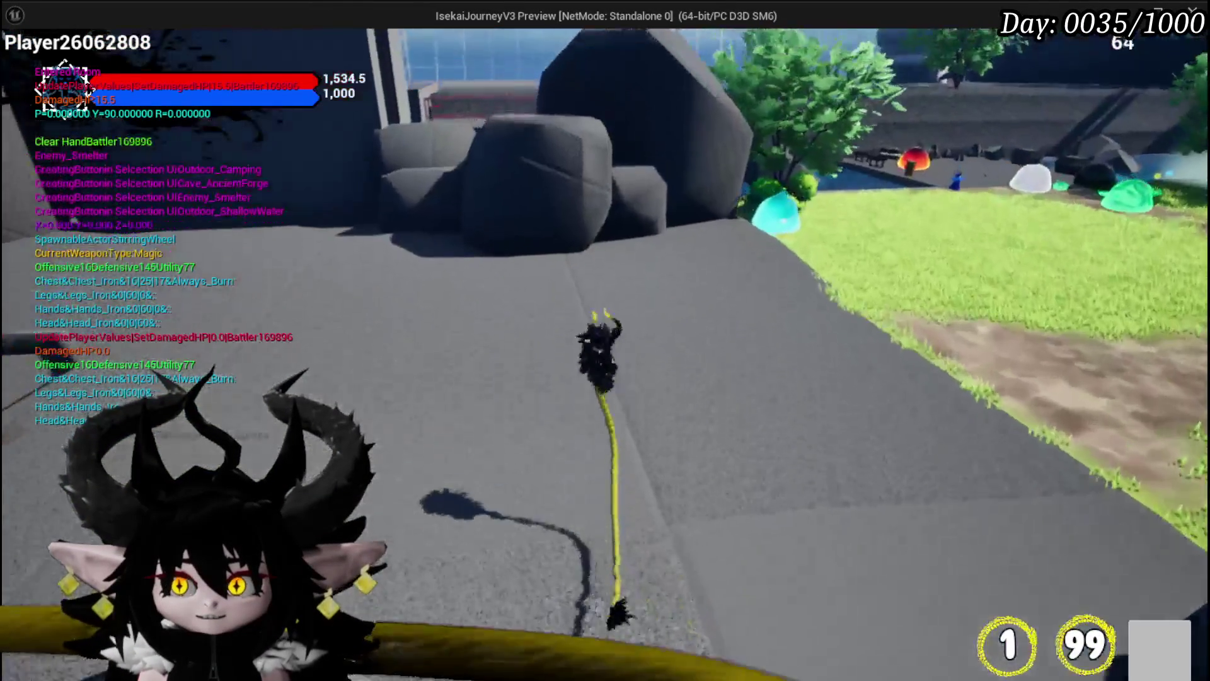
key("w")
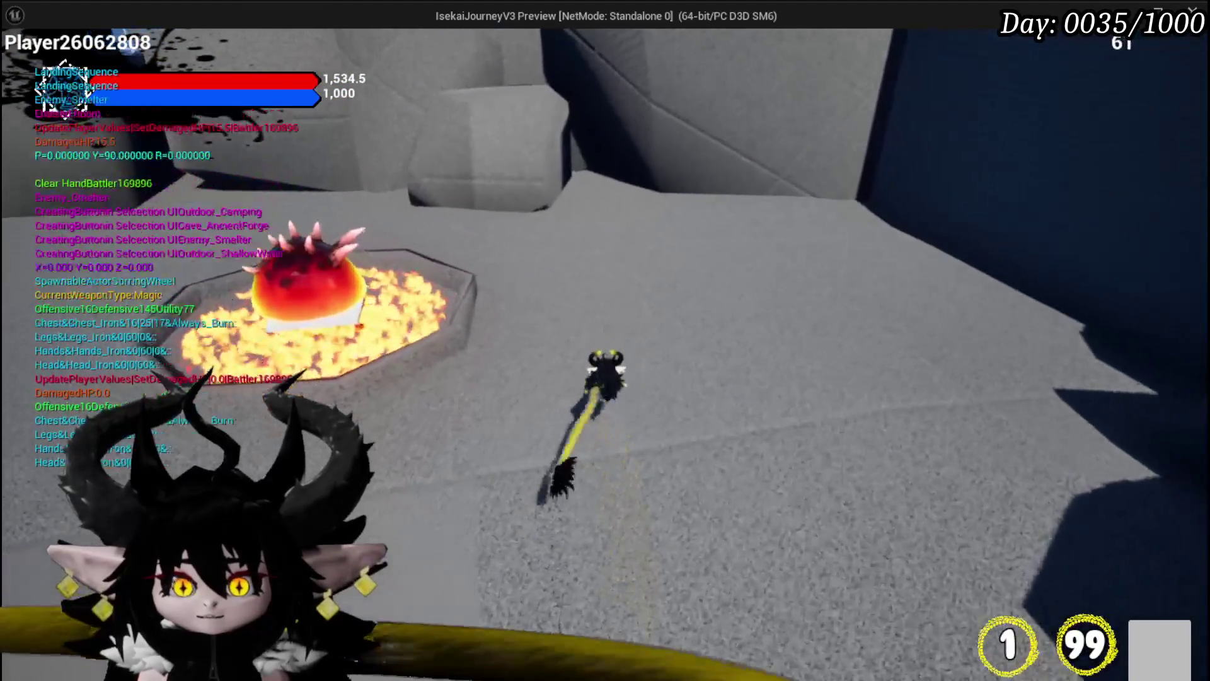
key("w")
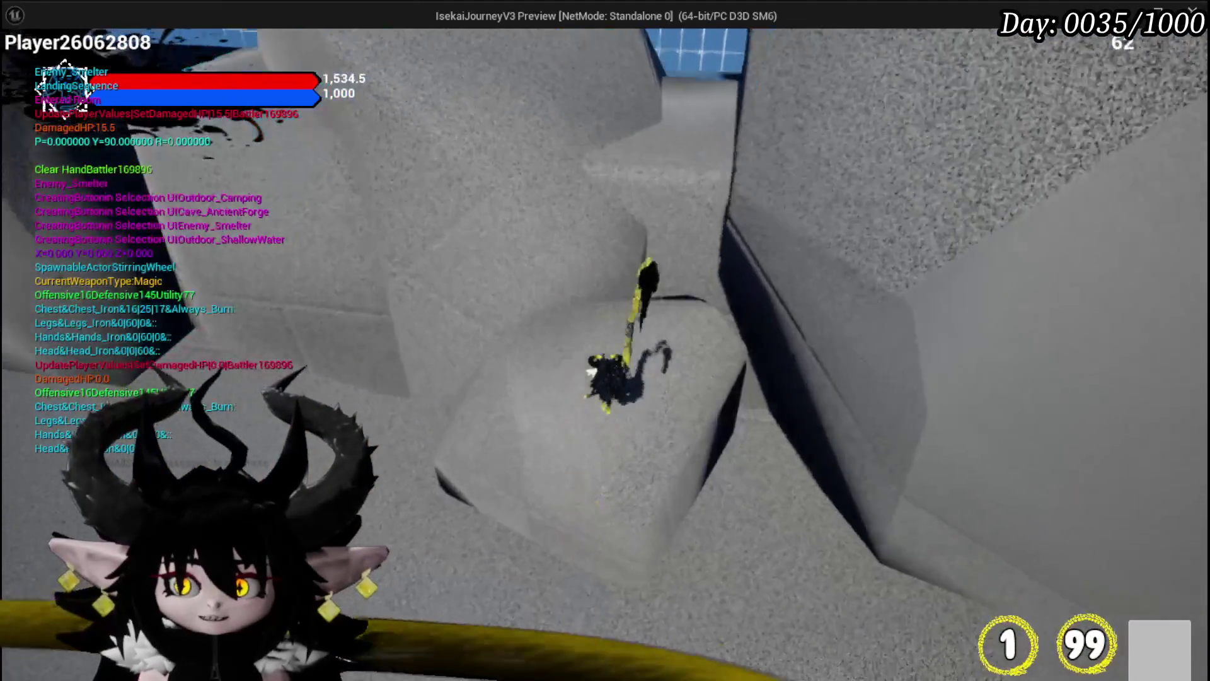
key("w")
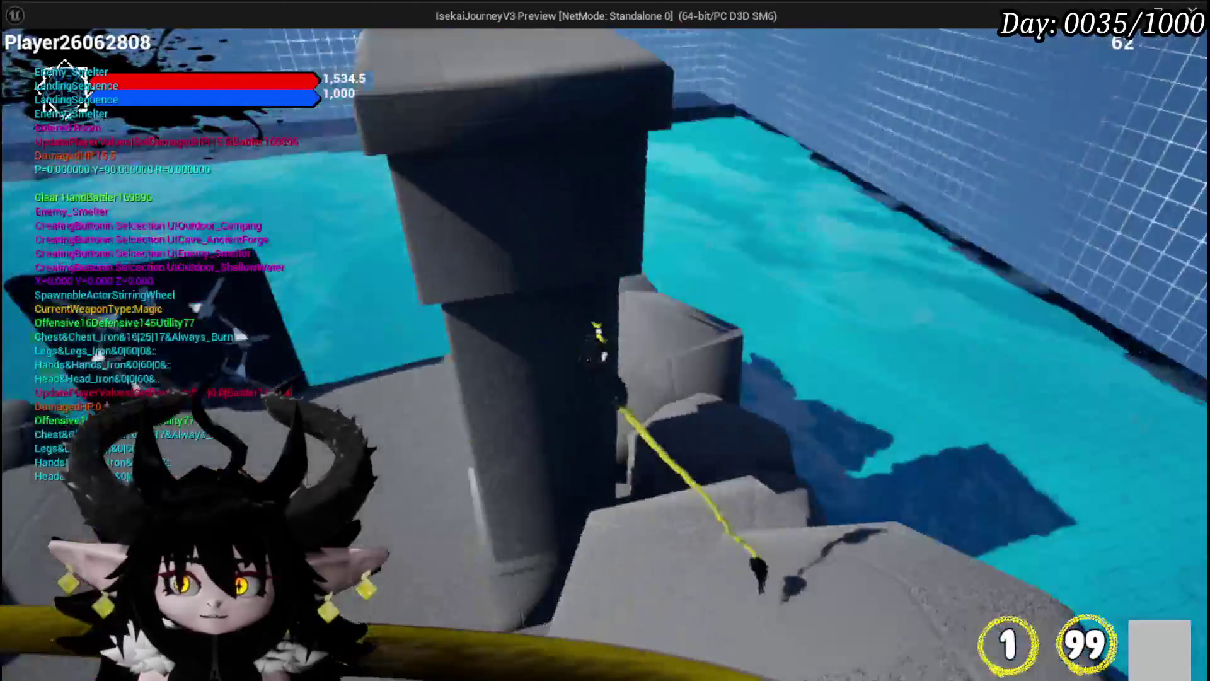
key("w")
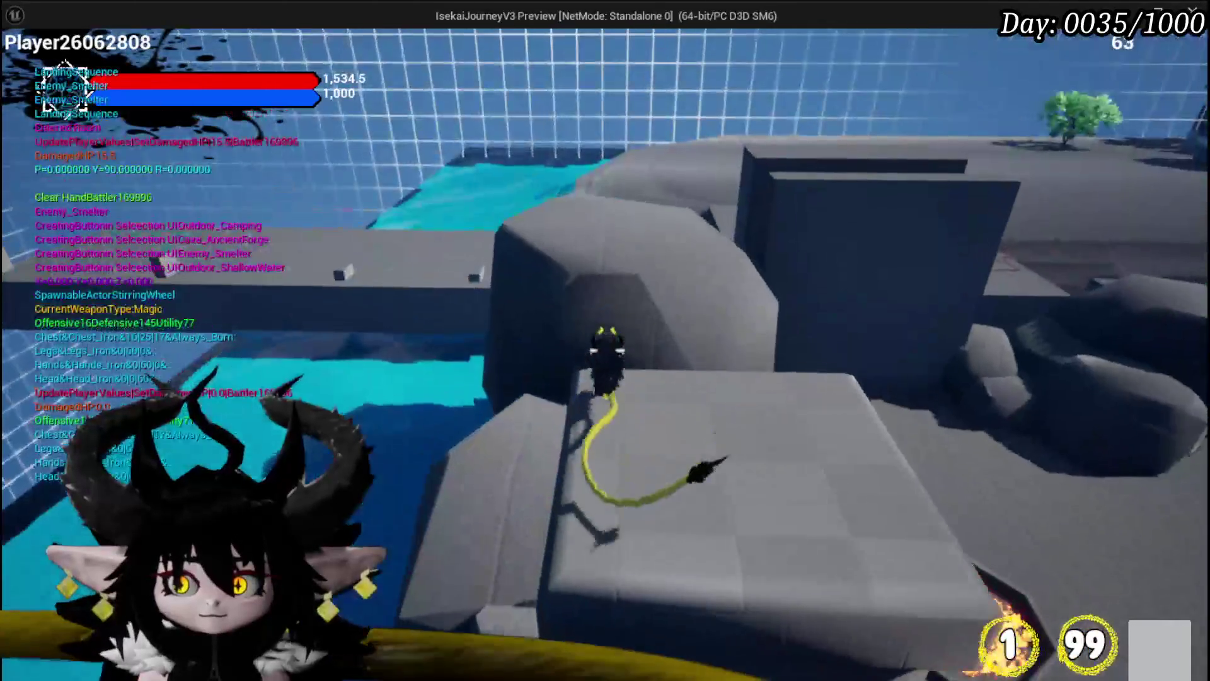
key("w")
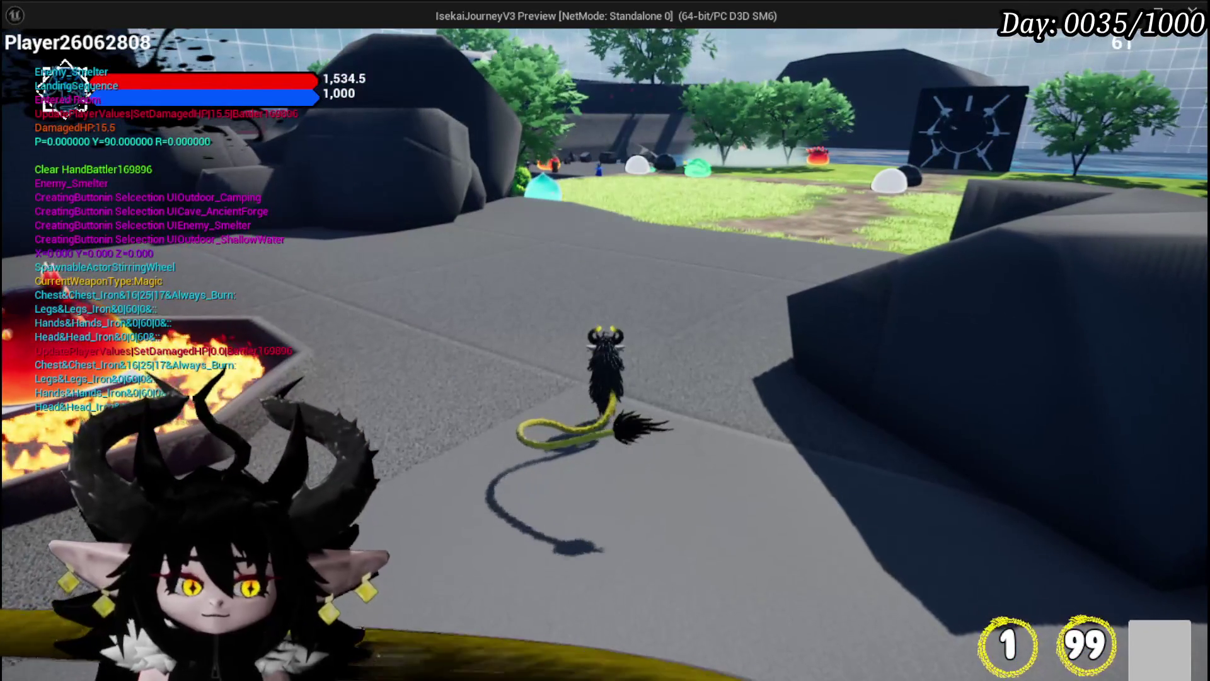
key("Escape")
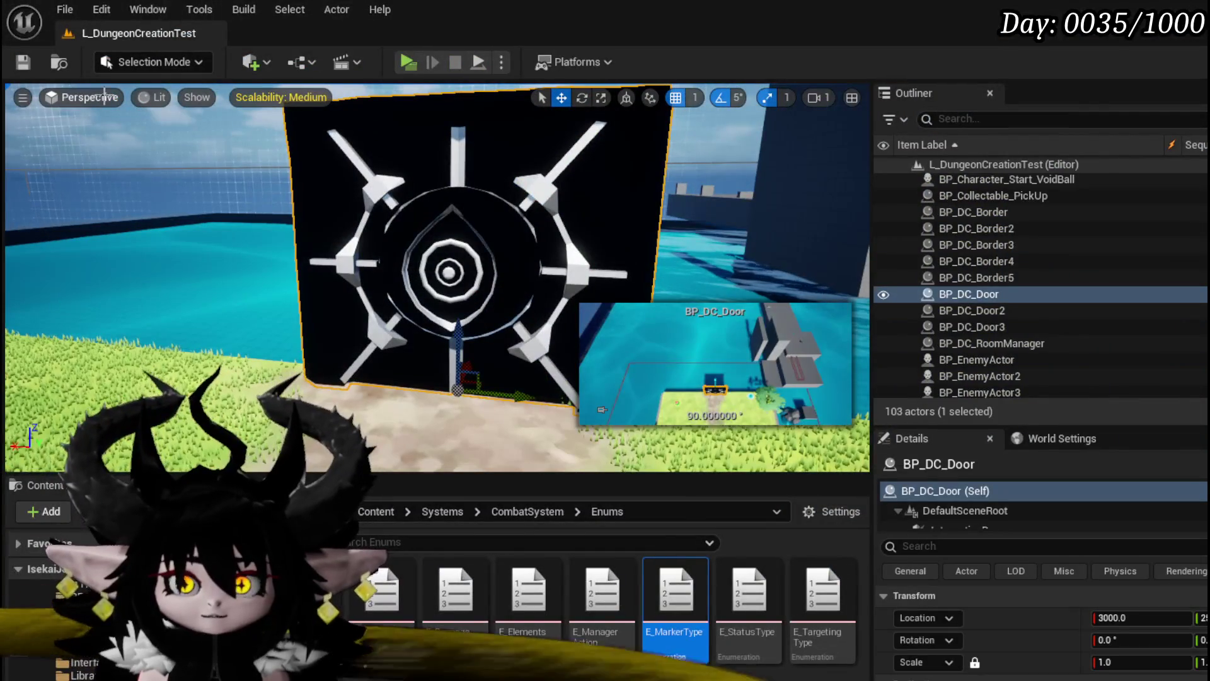
Save the L_DungeonCreationTest map, orbit around the door, and save it again.
left_click(24, 63)
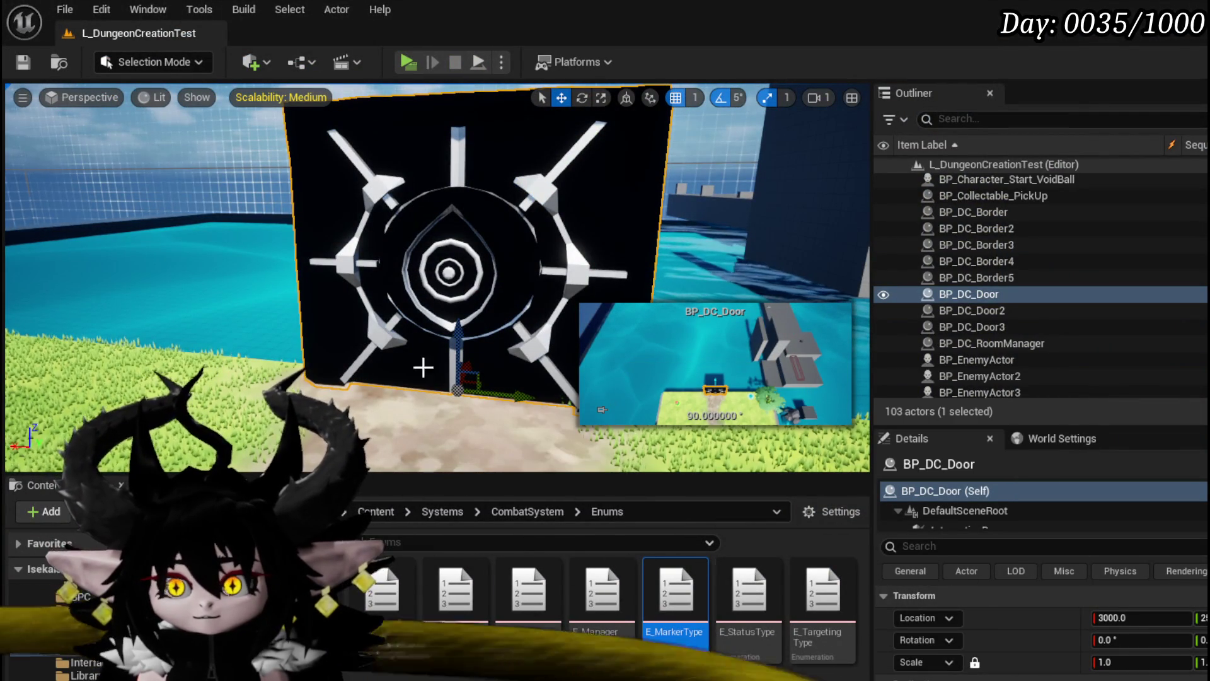
mouse_move(424, 372)
left_mouse_down()
mouse_move(479, 403)
mouse_move(441, 441)
left_mouse_up()
mouse_move(372, 294)
left_mouse_down()
mouse_move(359, 281)
mouse_move(373, 295)
left_mouse_up()
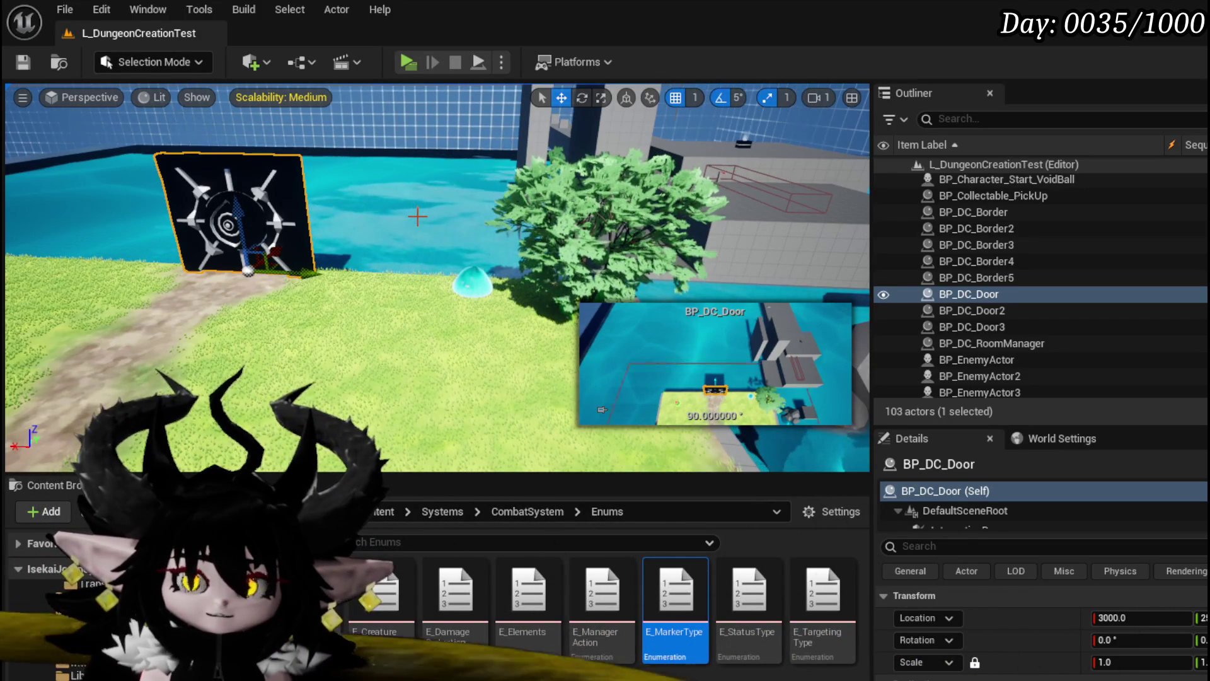
left_click(15, 67)
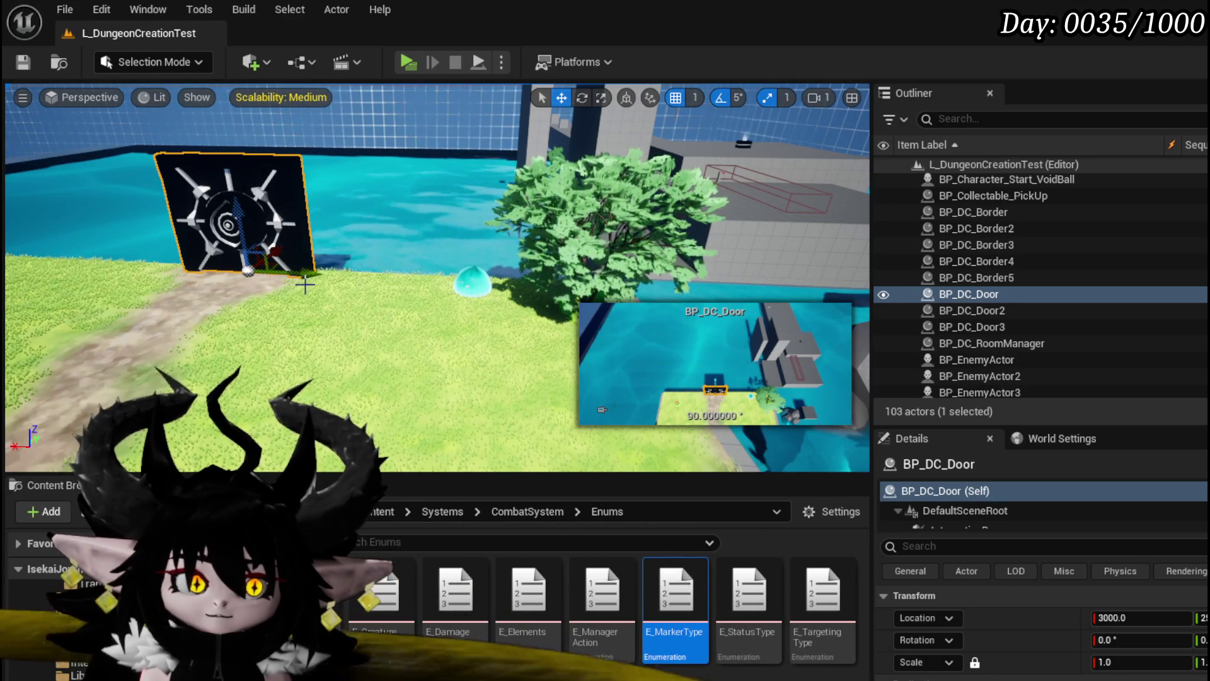
Move the viewport camera around the door and tree, then save the level.
key("d")
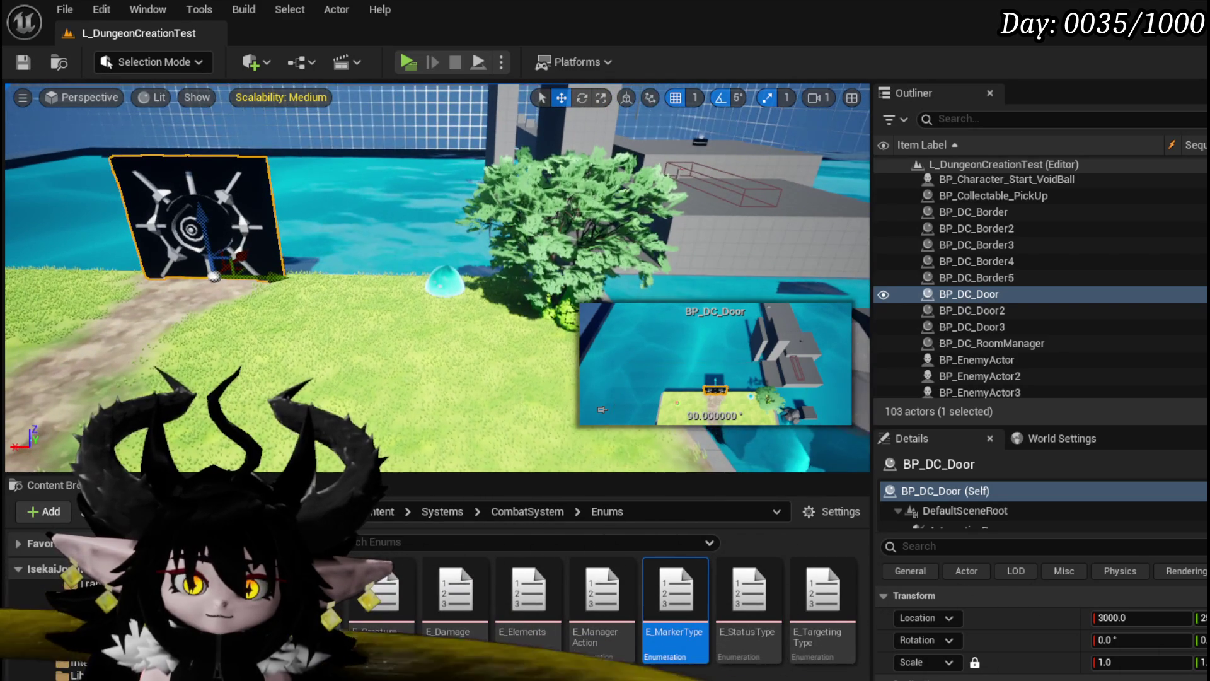
key("d")
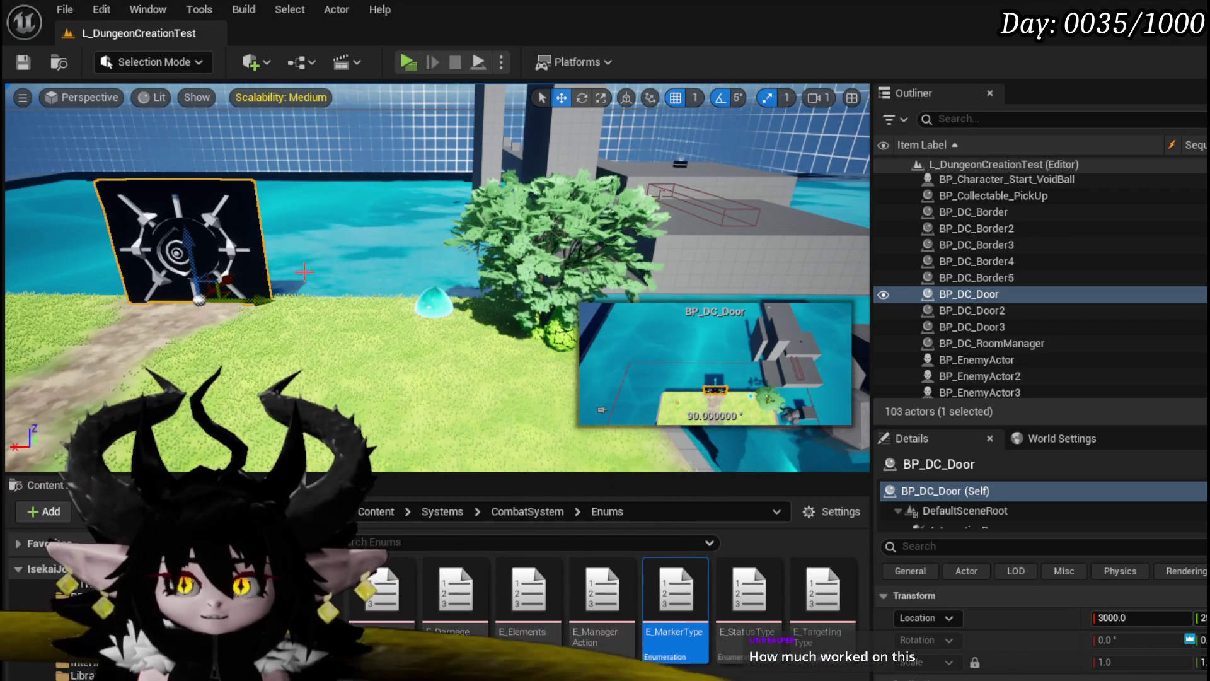
key("d")
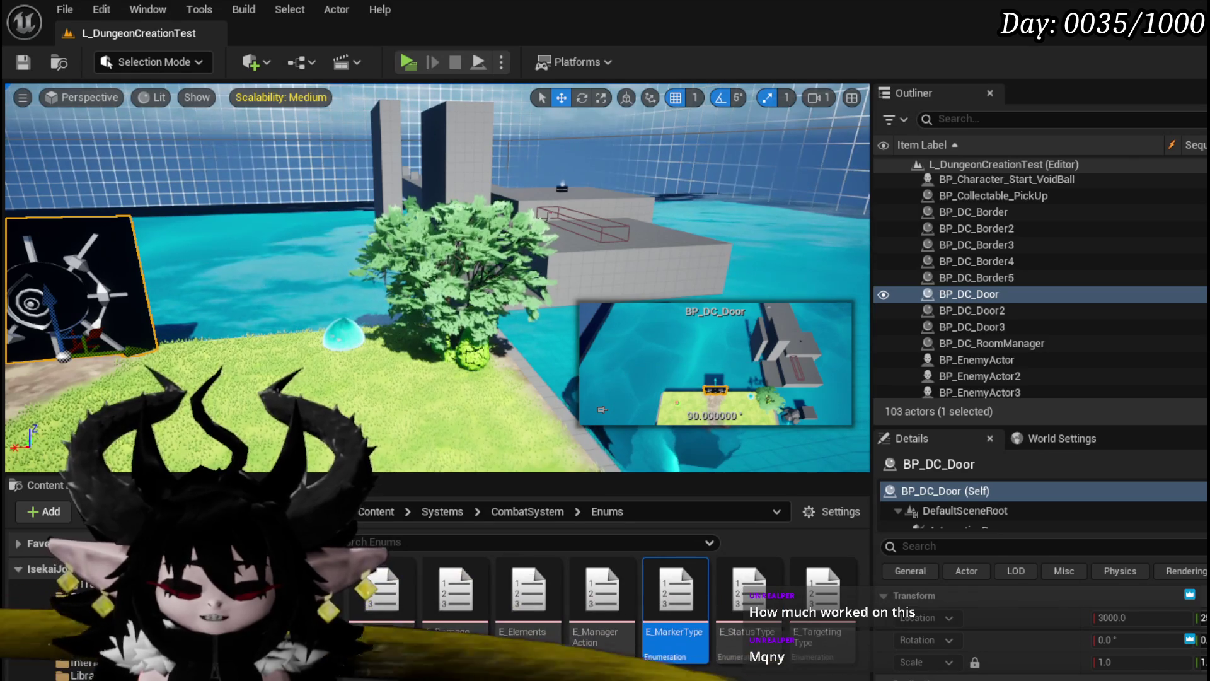
key("a")
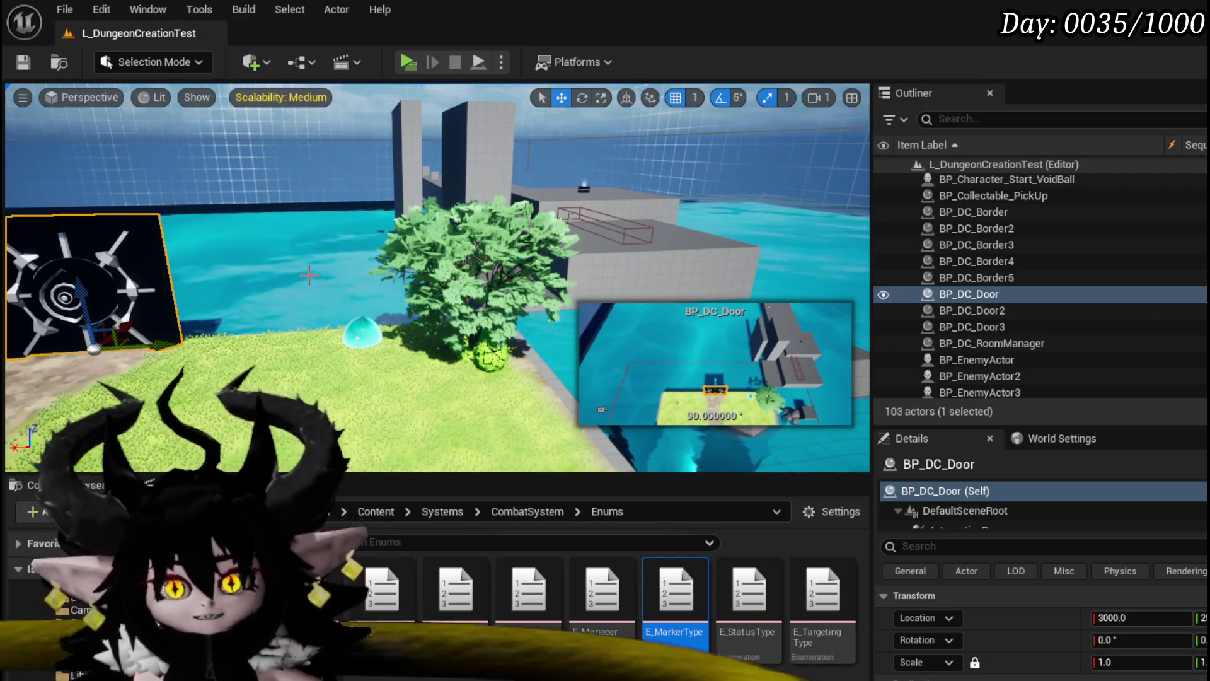
left_click_drag(321, 270, 293, 253)
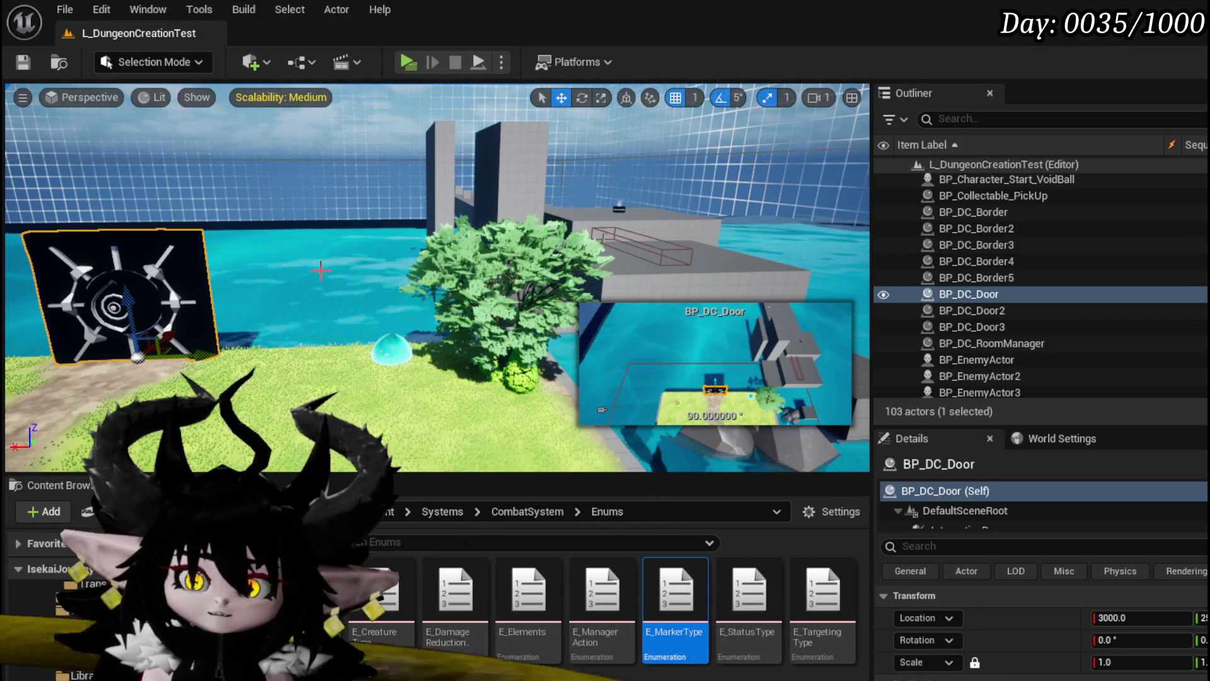
key("ctrl+s")
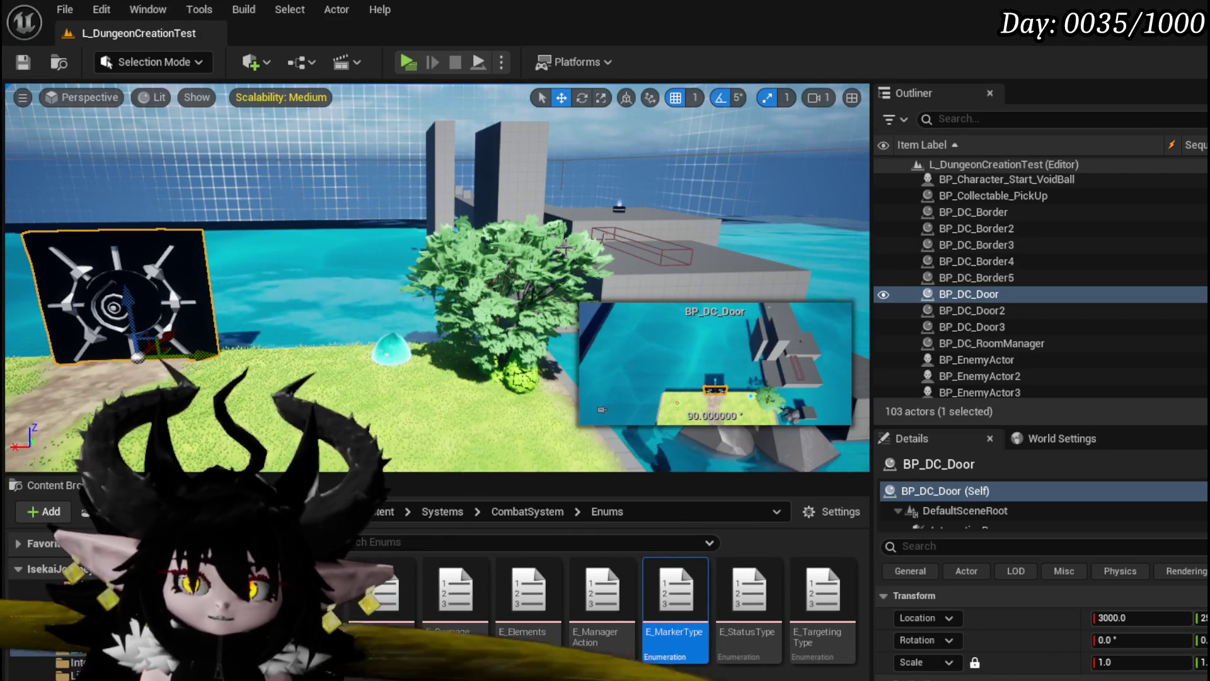
Fly over the grey platform and sea, save again, and return to BP_EnemyBoss_SlimeYY.
mouse_move(441, 284)
left_mouse_down()
mouse_move(439, 365)
mouse_move(575, 238)
left_mouse_up()
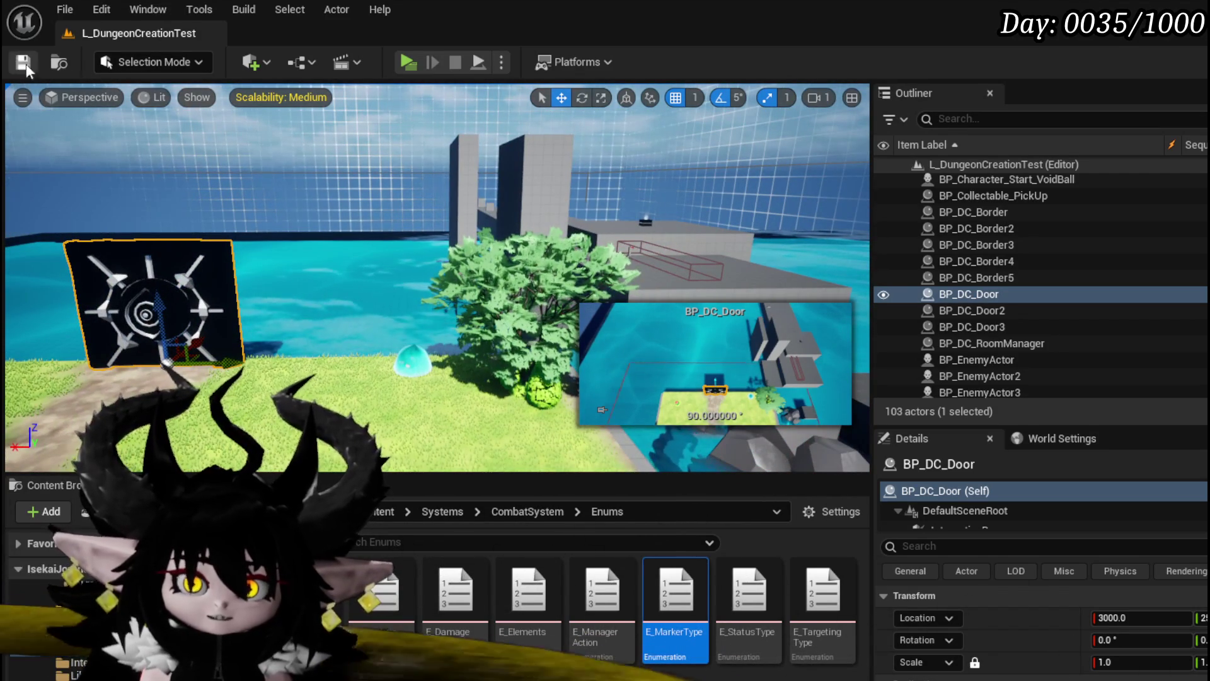
key("ctrl+s")
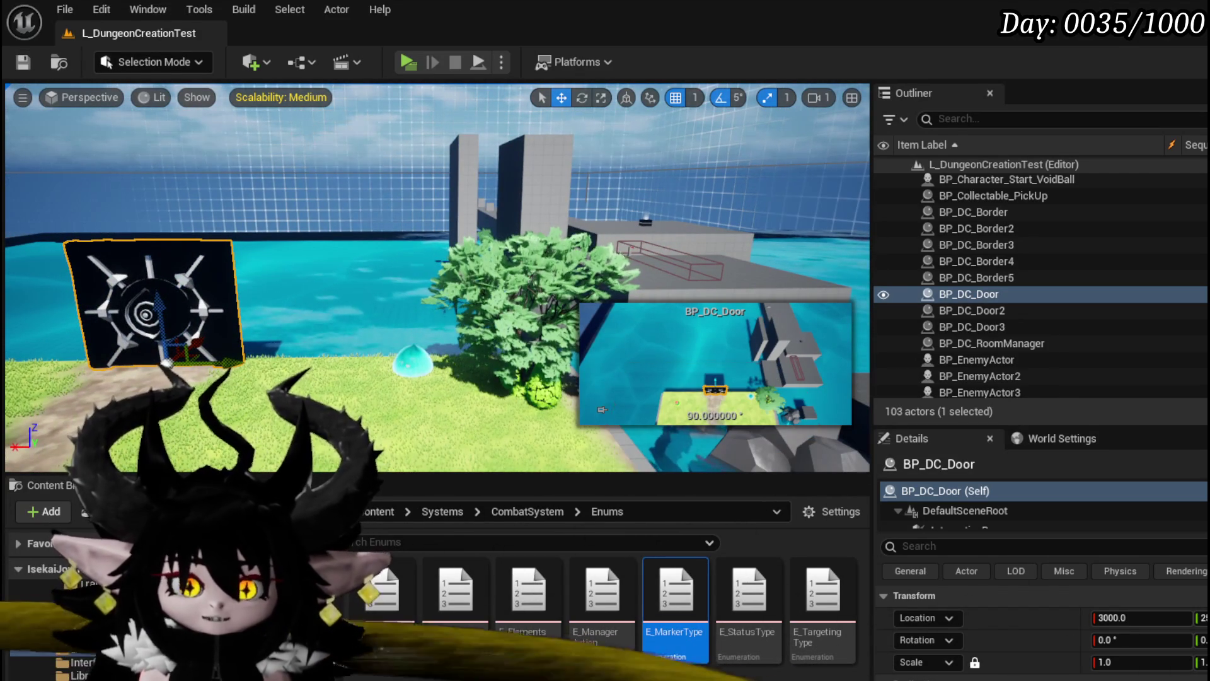
key("alt+Tab")
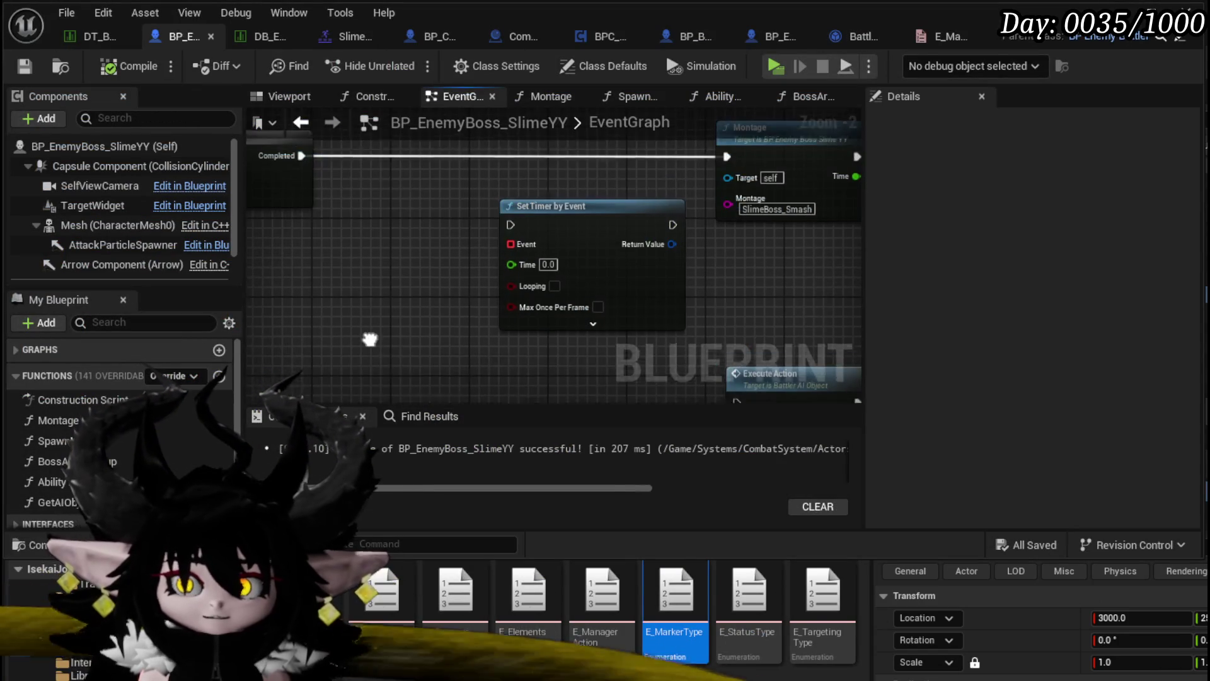
Reposition the Set Timer by Event node and pan the graph to show the ability chain.
left_click_drag(570, 286, 542, 255)
left_click_drag(425, 345, 334, 343)
scroll(528, 328, "down", 2)
mouse_move(528, 327)
left_mouse_down()
mouse_move(405, 213)
mouse_move(726, 355)
left_mouse_up()
left_click_drag(585, 277, 565, 354)
mouse_move(388, 224)
left_mouse_down()
mouse_move(490, 319)
mouse_move(419, 279)
mouse_move(666, 288)
left_mouse_up()
scroll(490, 318, "up", 2)
Add a custom event named ExecuteNextAbility bound to the timer's Event pin.
mouse_move(525, 308)
left_mouse_down()
mouse_move(519, 203)
mouse_move(532, 217)
mouse_move(423, 368)
left_mouse_up()
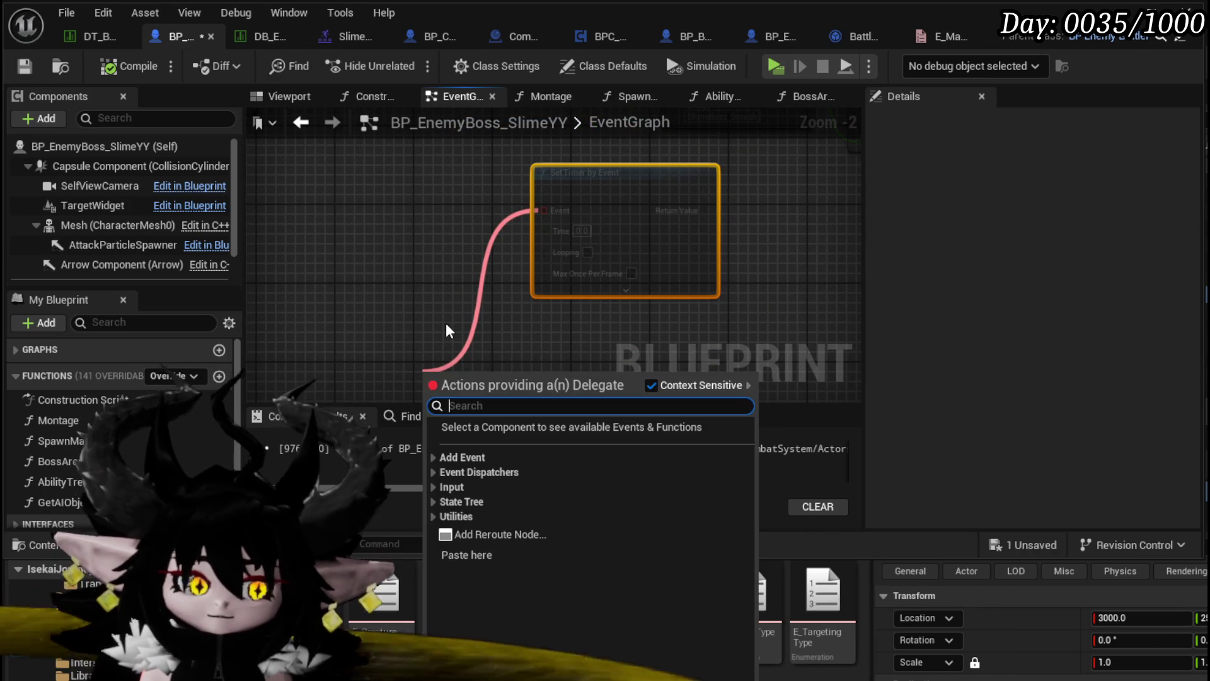
type("cust")
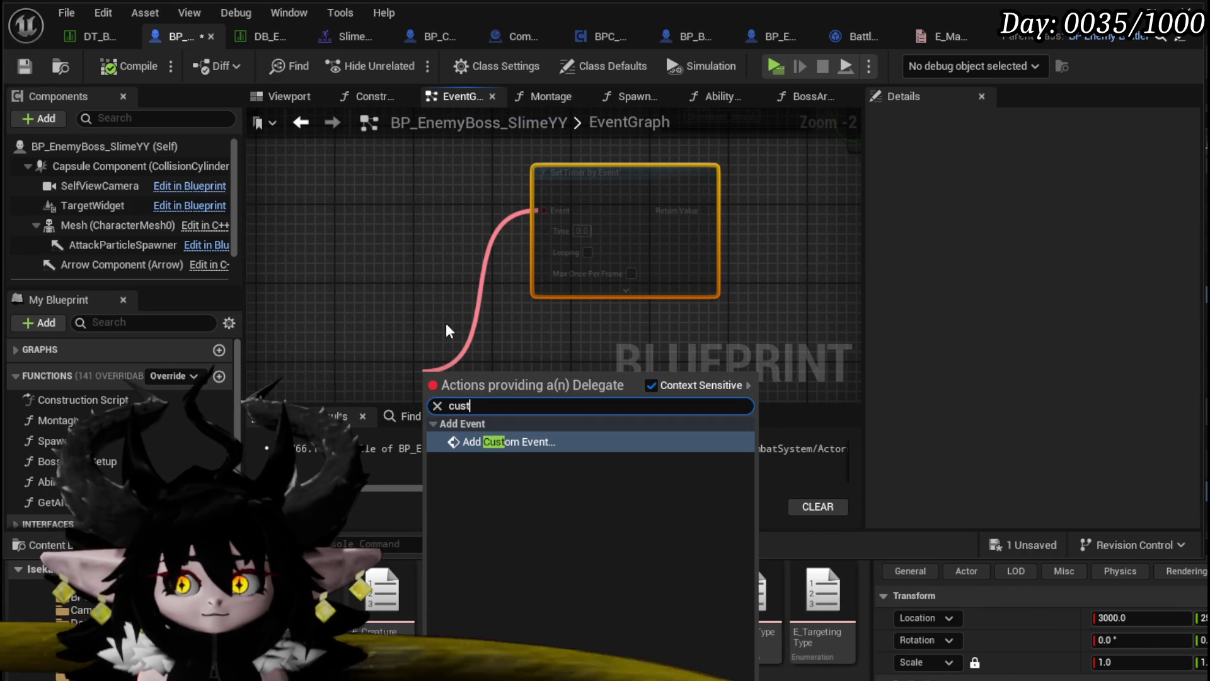
key("Return")
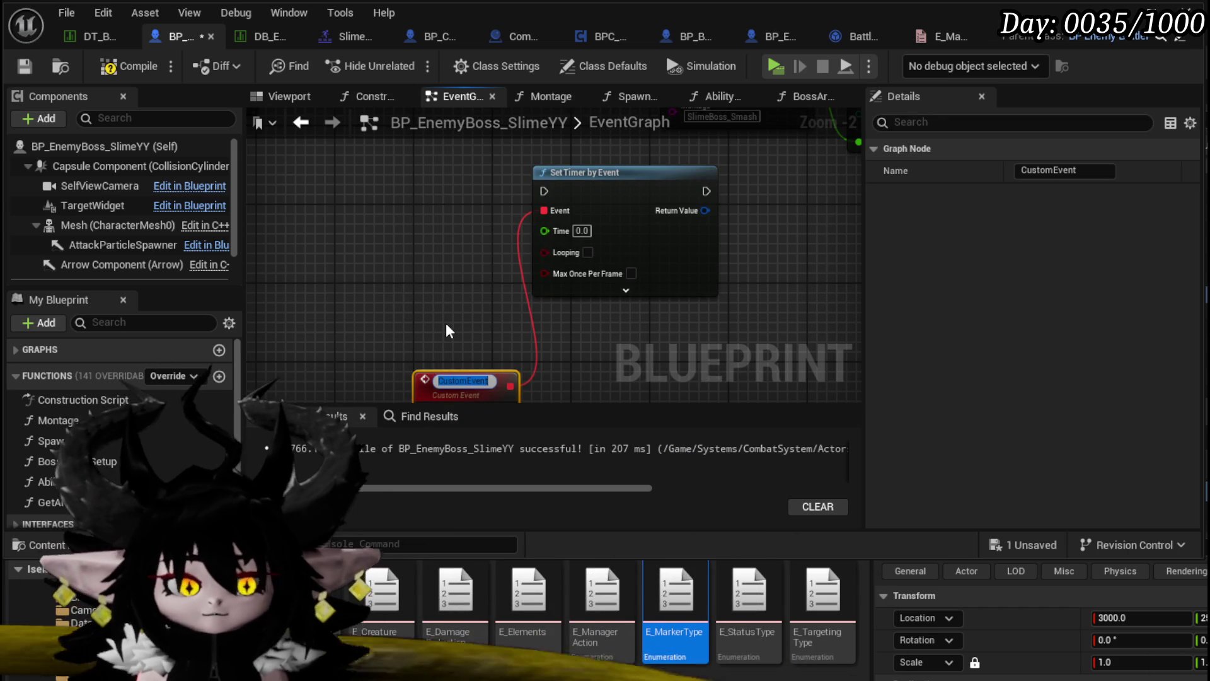
type("E")
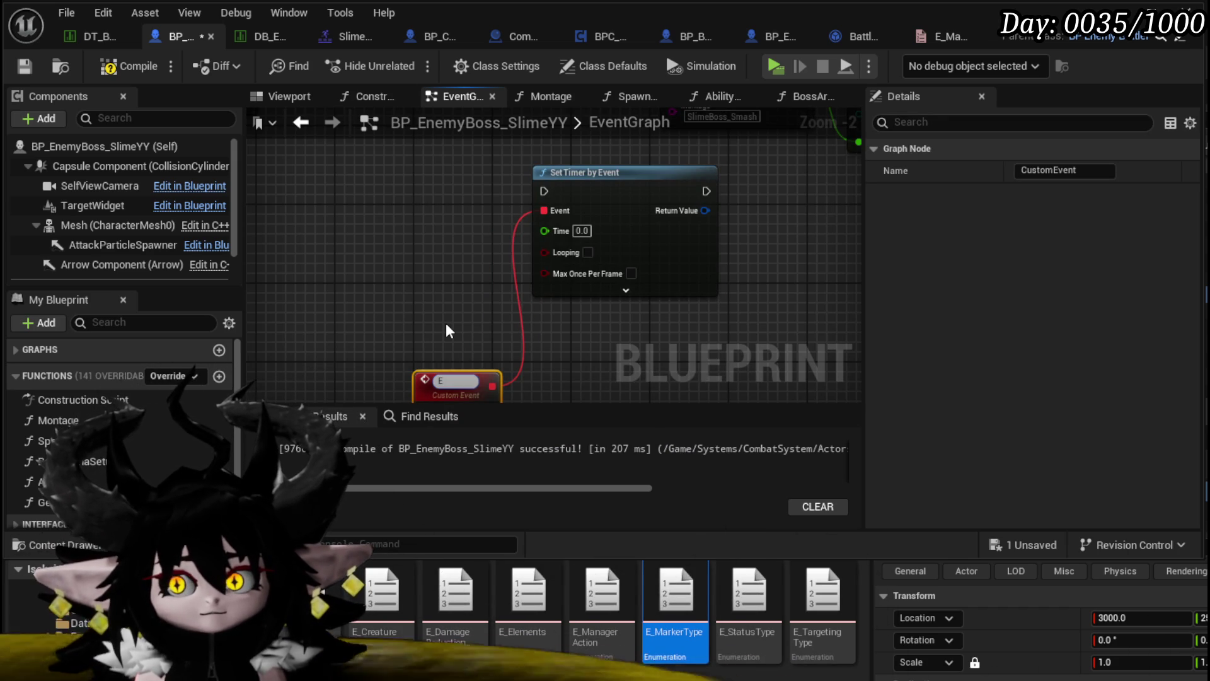
type("xecuteNextAb")
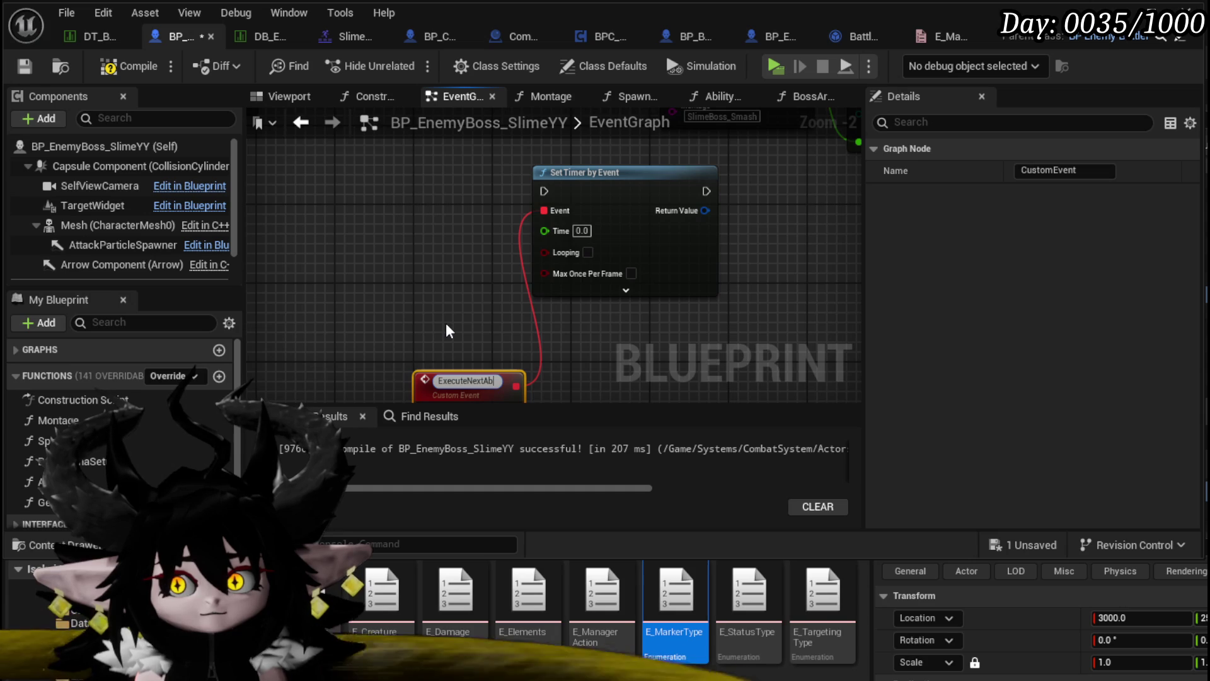
type("ility")
key("Return")
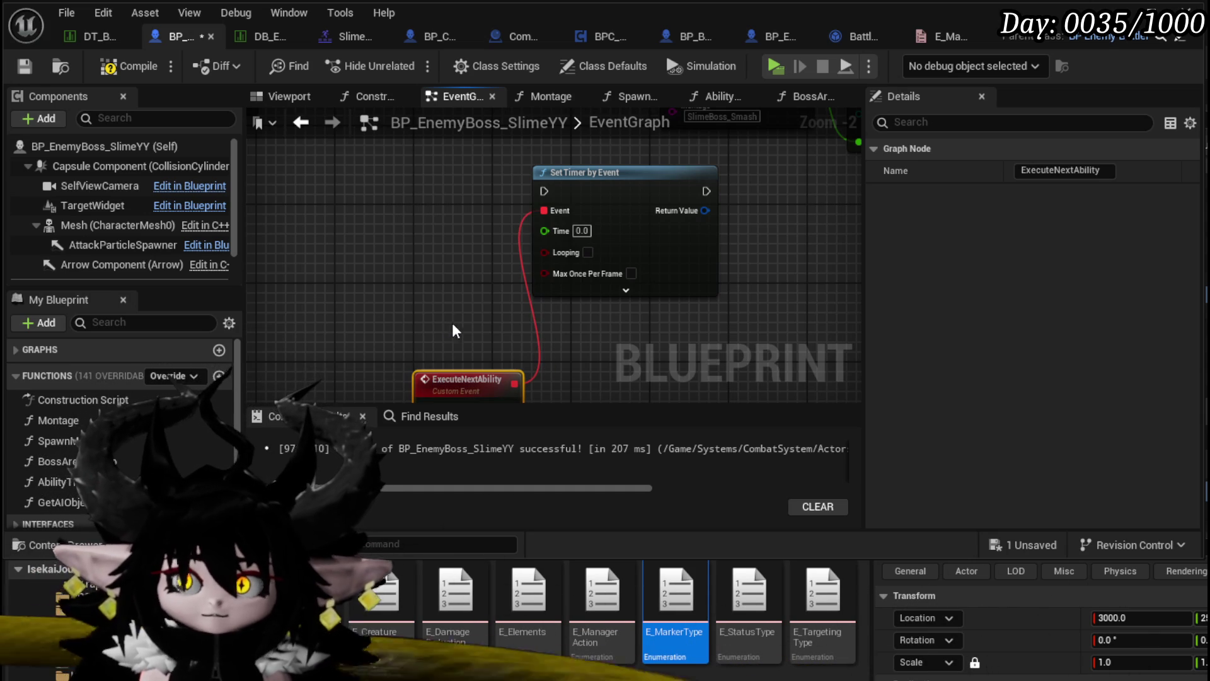
Place ExecuteNextAbility left of the timer node and frame both nodes.
left_click_drag(423, 296, 341, 291)
left_click(505, 336)
scroll(467, 318, "down", 2)
mouse_move(474, 321)
left_mouse_down()
mouse_move(486, 378)
mouse_move(610, 246)
mouse_move(497, 285)
mouse_move(481, 251)
left_mouse_up()
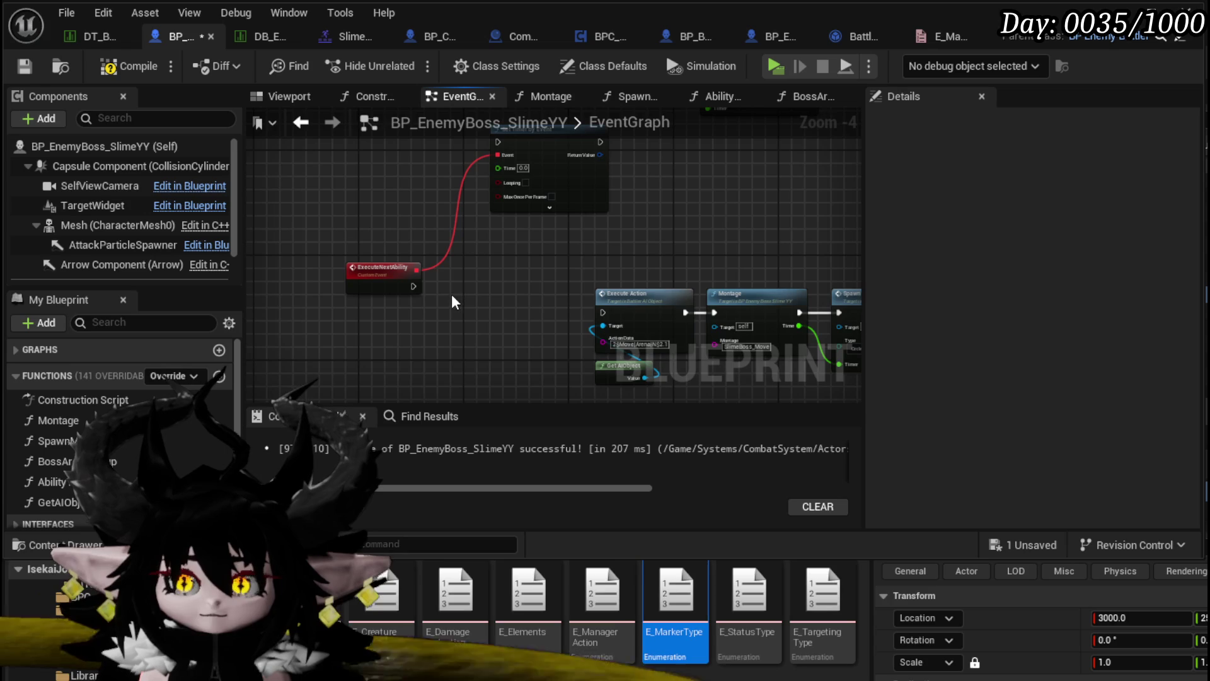
left_click_drag(415, 285, 463, 286)
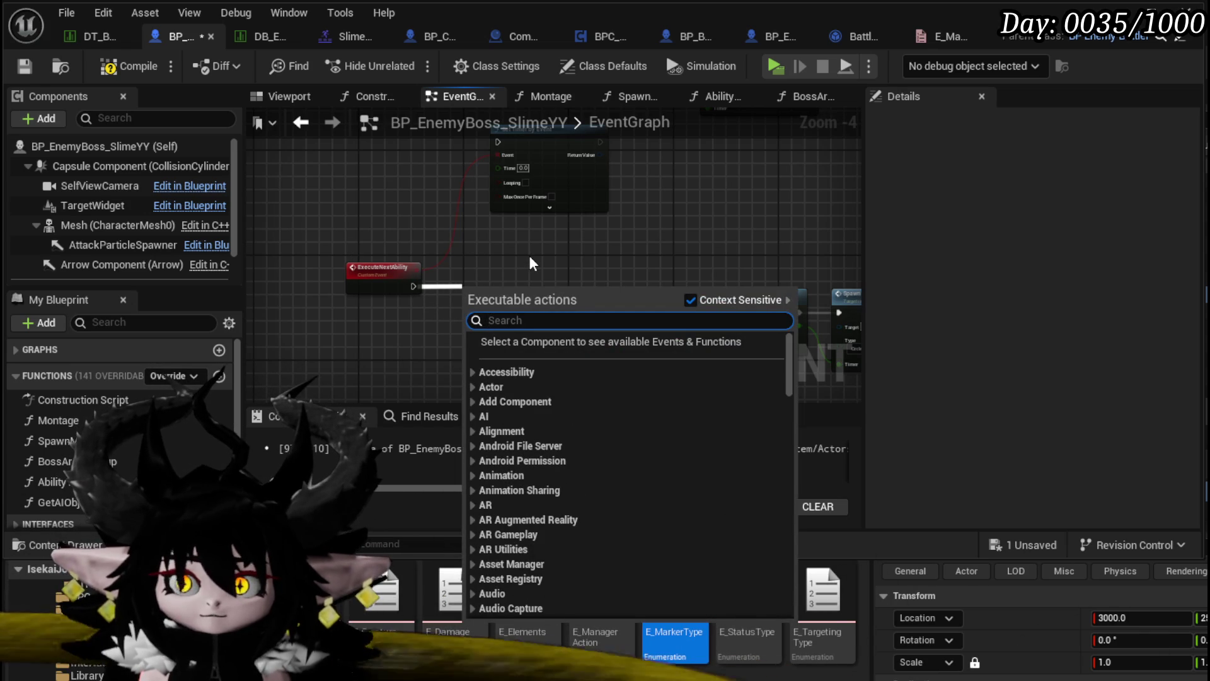
Add a Switch on Int after ExecuteNextAbility and give it a 1 output.
type("Switch on int")
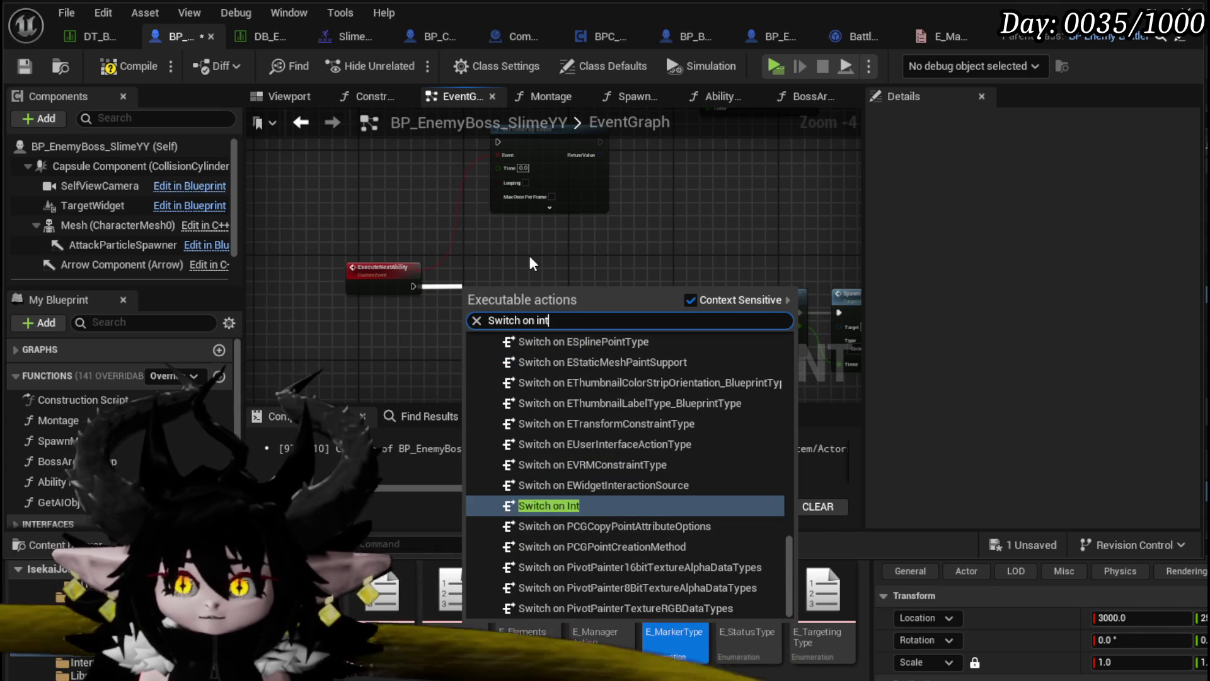
left_click(570, 504)
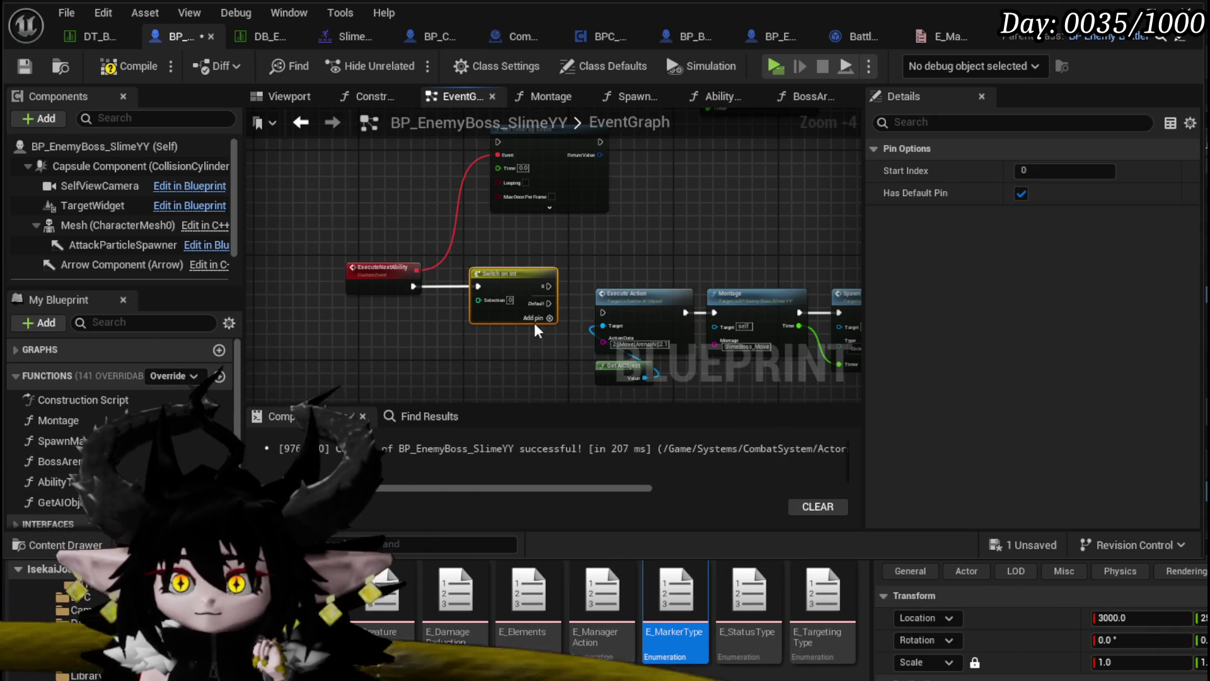
left_click(548, 319)
Connect the switch's output to the Execute Action, Montage and Spawn Marker chain, then save.
mouse_move(547, 350)
left_mouse_down()
mouse_move(465, 384)
mouse_move(651, 281)
left_mouse_up()
left_click_drag(426, 290, 474, 298)
mouse_move(640, 240)
left_mouse_down()
mouse_move(661, 258)
mouse_move(549, 359)
mouse_move(775, 289)
left_mouse_up()
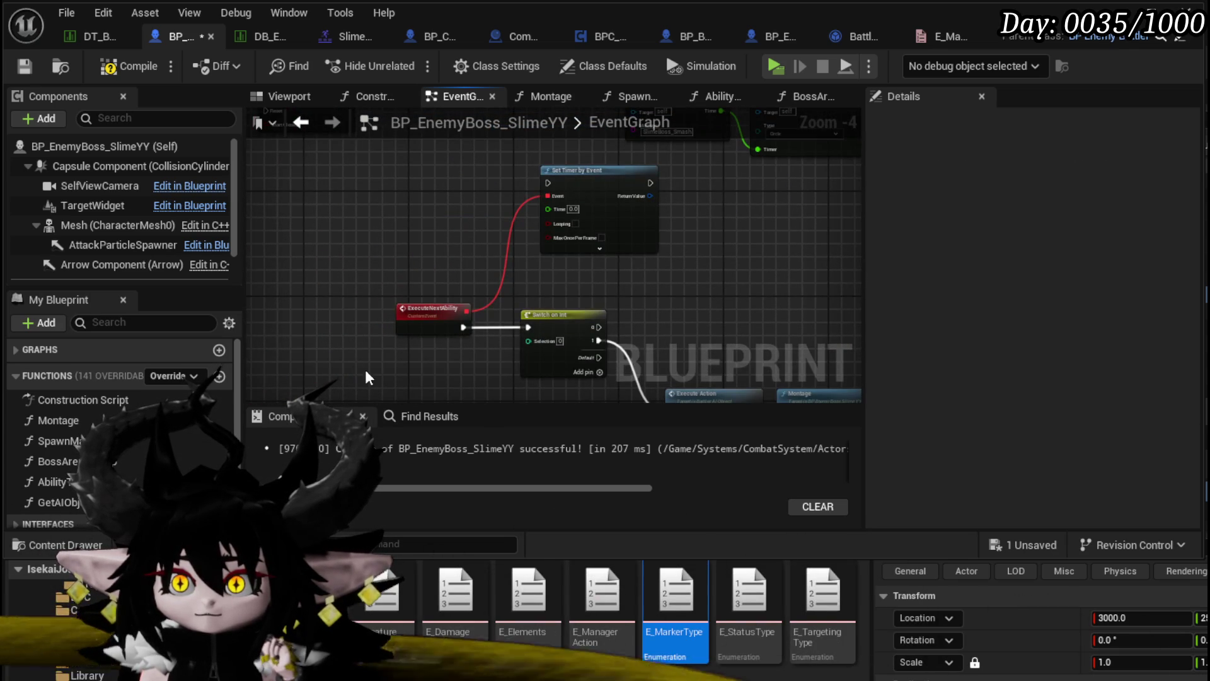
mouse_move(640, 198)
left_mouse_down()
mouse_move(572, 184)
mouse_move(691, 240)
mouse_move(626, 288)
mouse_move(489, 132)
left_mouse_up()
left_click_drag(449, 195, 848, 378)
left_click_drag(500, 208, 566, 261)
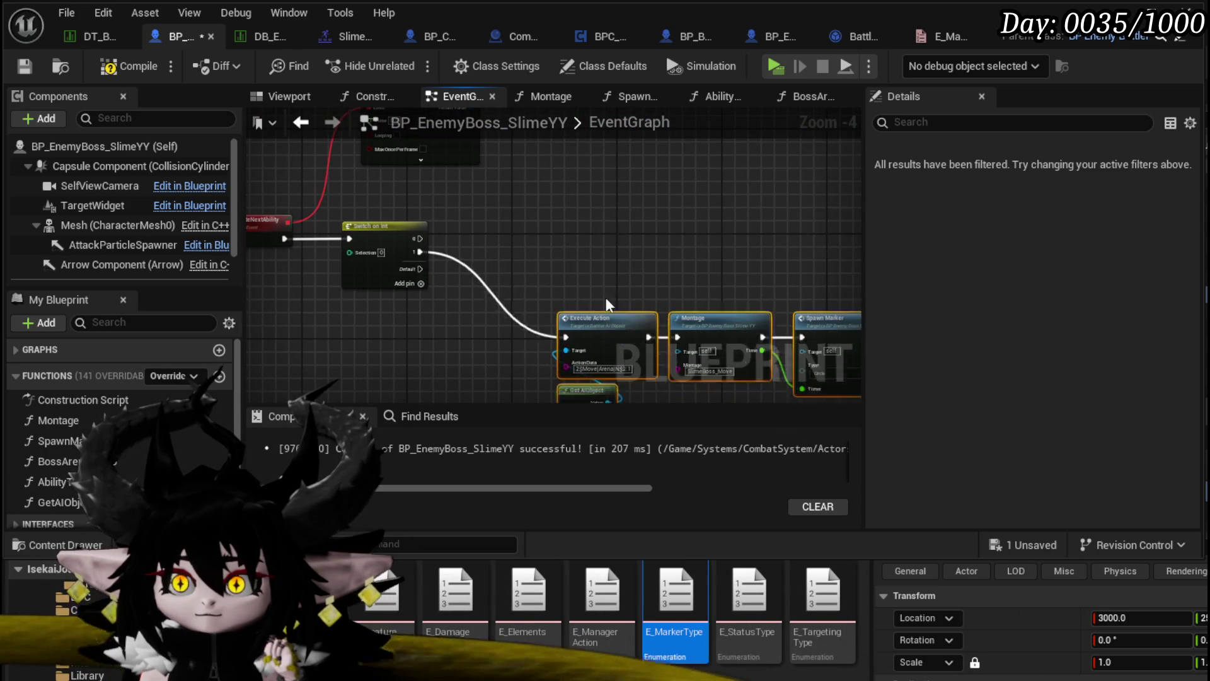
left_click_drag(611, 328, 602, 252)
mouse_move(422, 238)
left_mouse_down()
mouse_move(559, 232)
mouse_move(449, 266)
mouse_move(417, 252)
left_mouse_up()
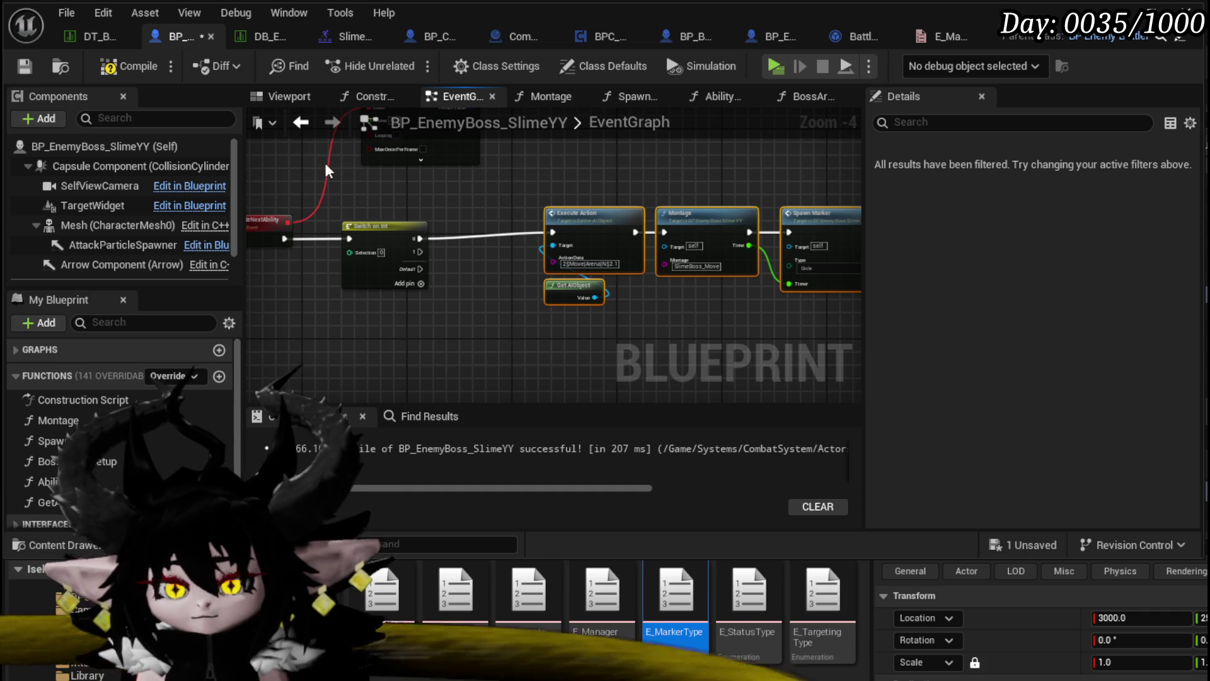
left_click(25, 67)
Shift the ability nodes right and insert Set Timer by Event into the Completed execution line.
left_click_drag(516, 345, 421, 356)
mouse_move(798, 237)
left_mouse_down()
mouse_move(754, 239)
mouse_move(811, 238)
left_mouse_up()
mouse_move(396, 184)
left_mouse_down()
mouse_move(538, 220)
mouse_move(568, 324)
left_mouse_up()
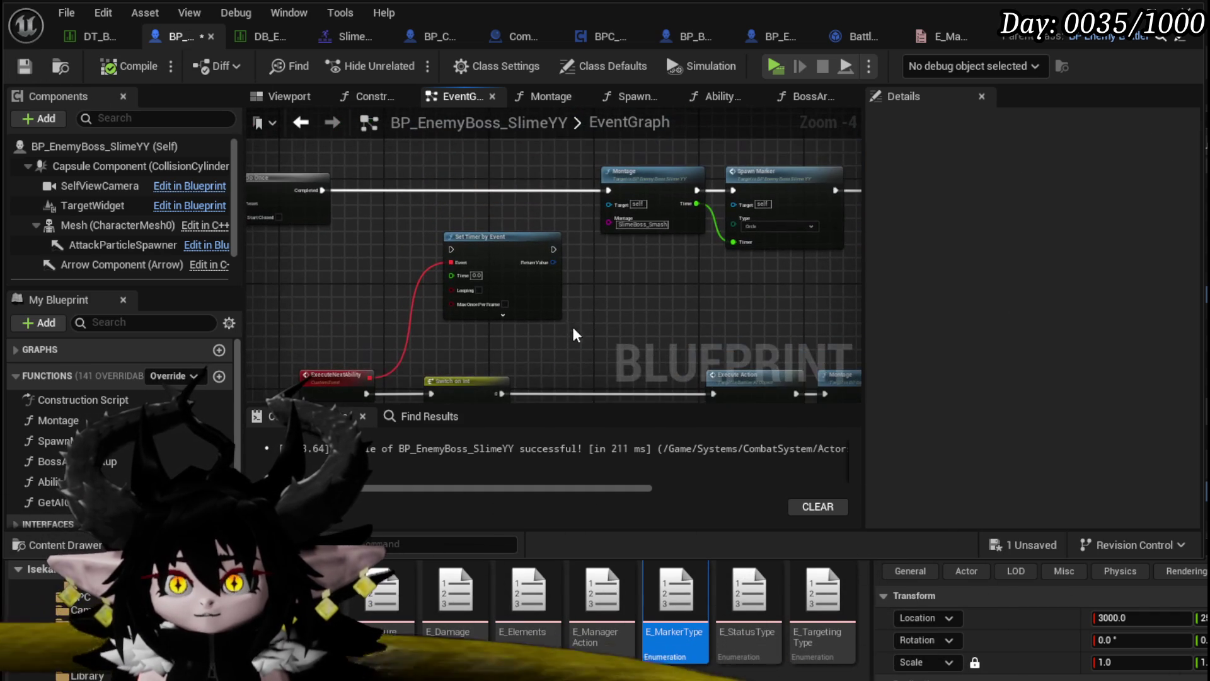
left_click_drag(515, 165, 519, 180)
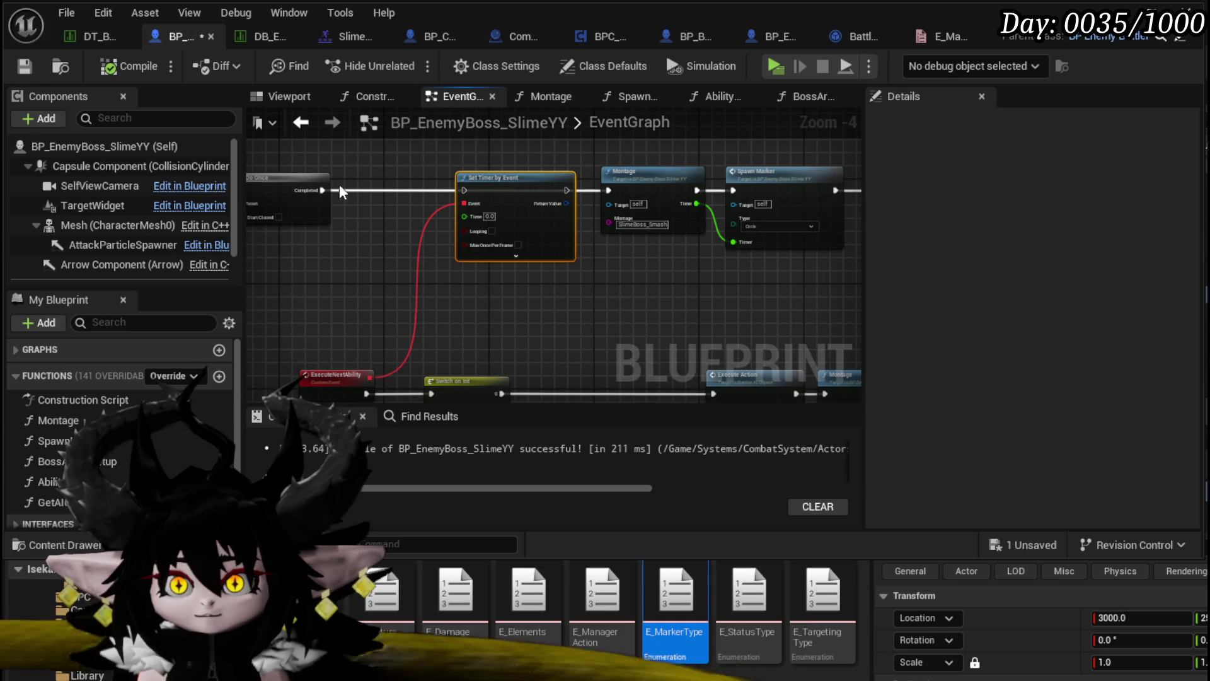
left_click_drag(322, 190, 601, 196)
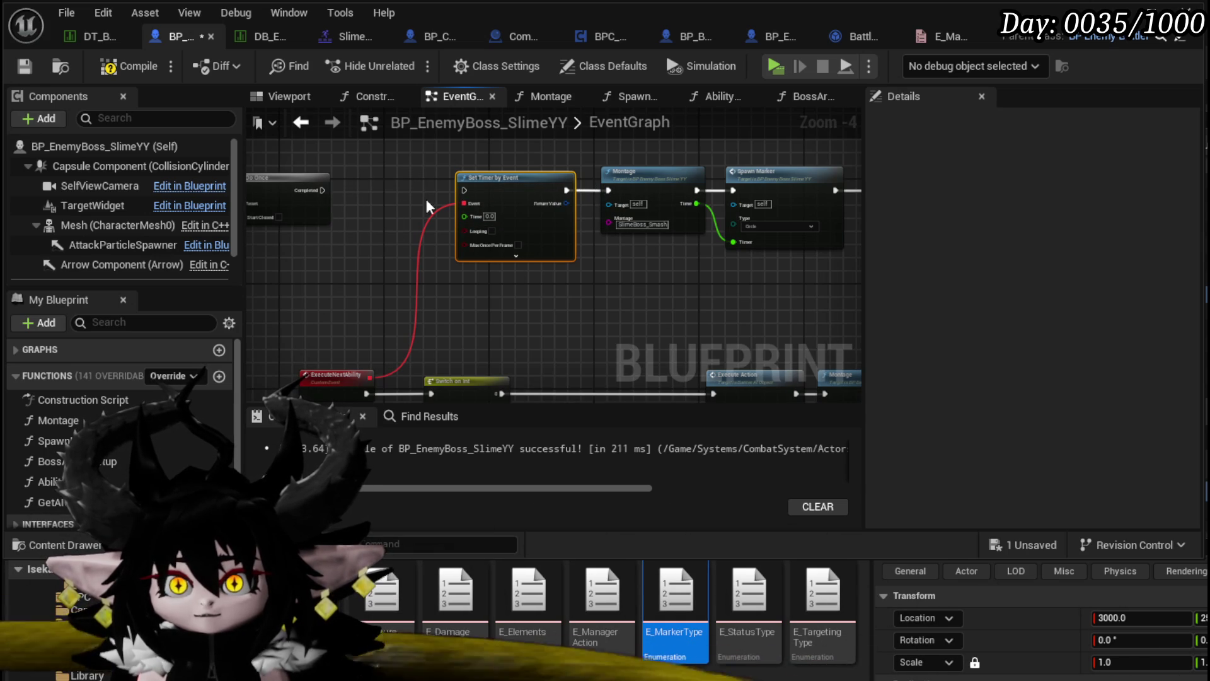
Add a SetTimer custom event and pass its Time input into Set Timer by Event's Time.
left_click(605, 190)
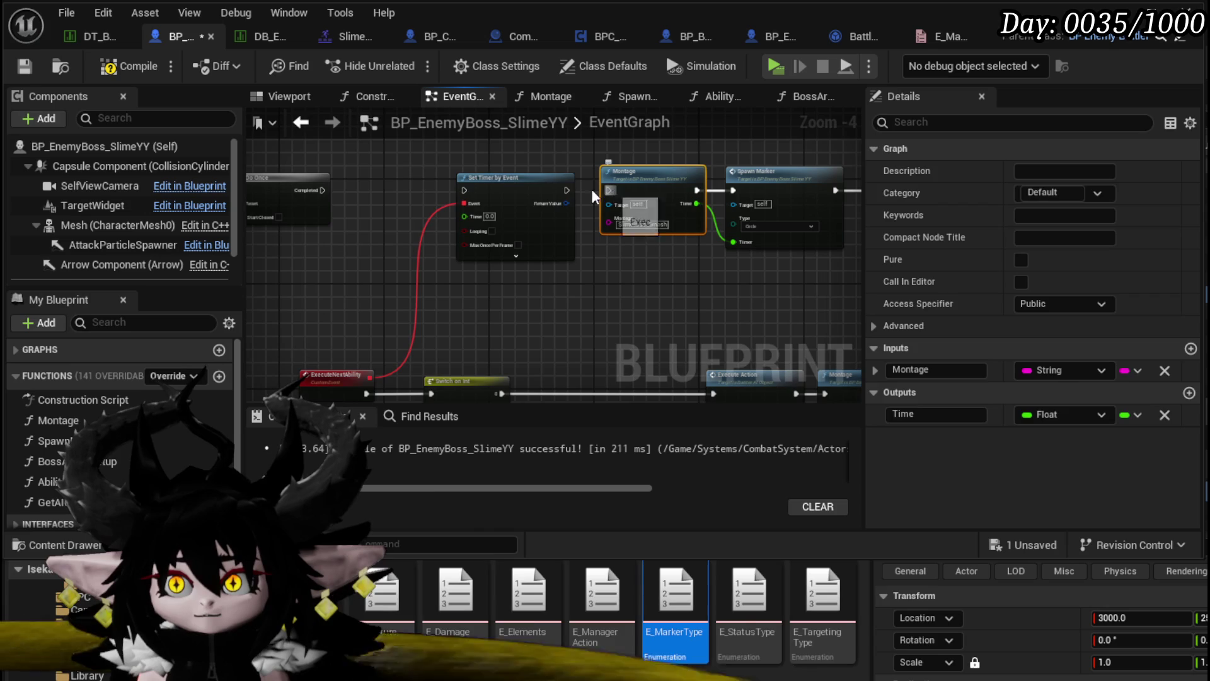
right_click(420, 234)
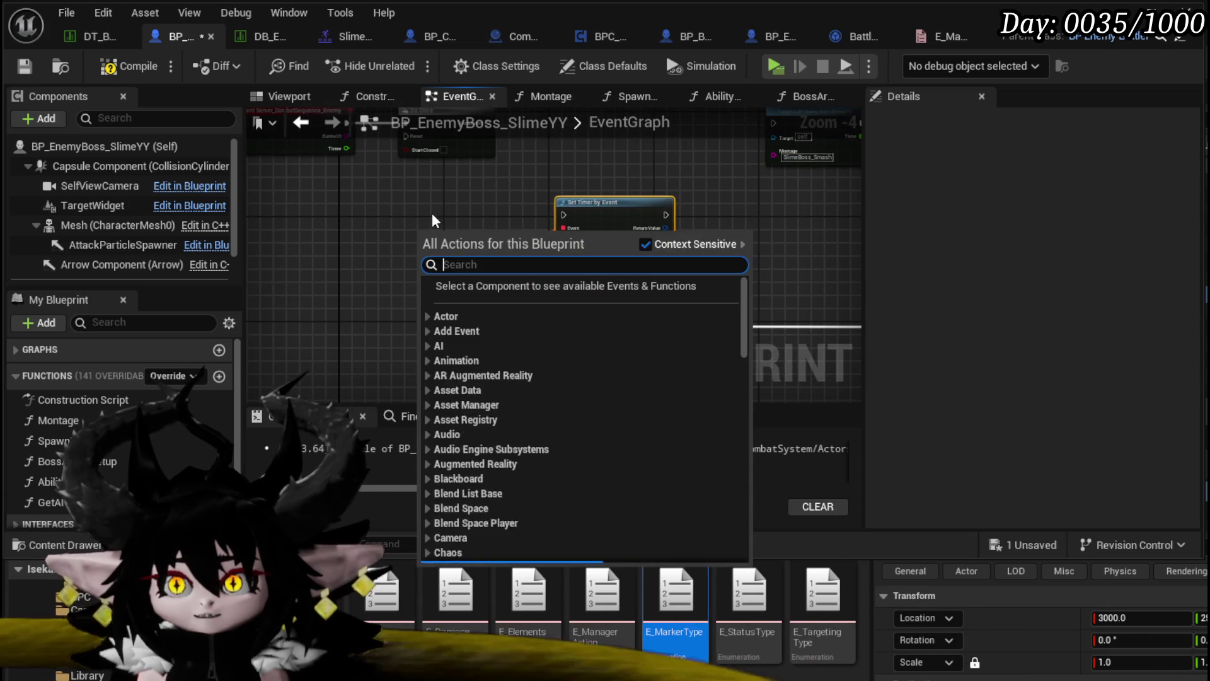
type("custom event")
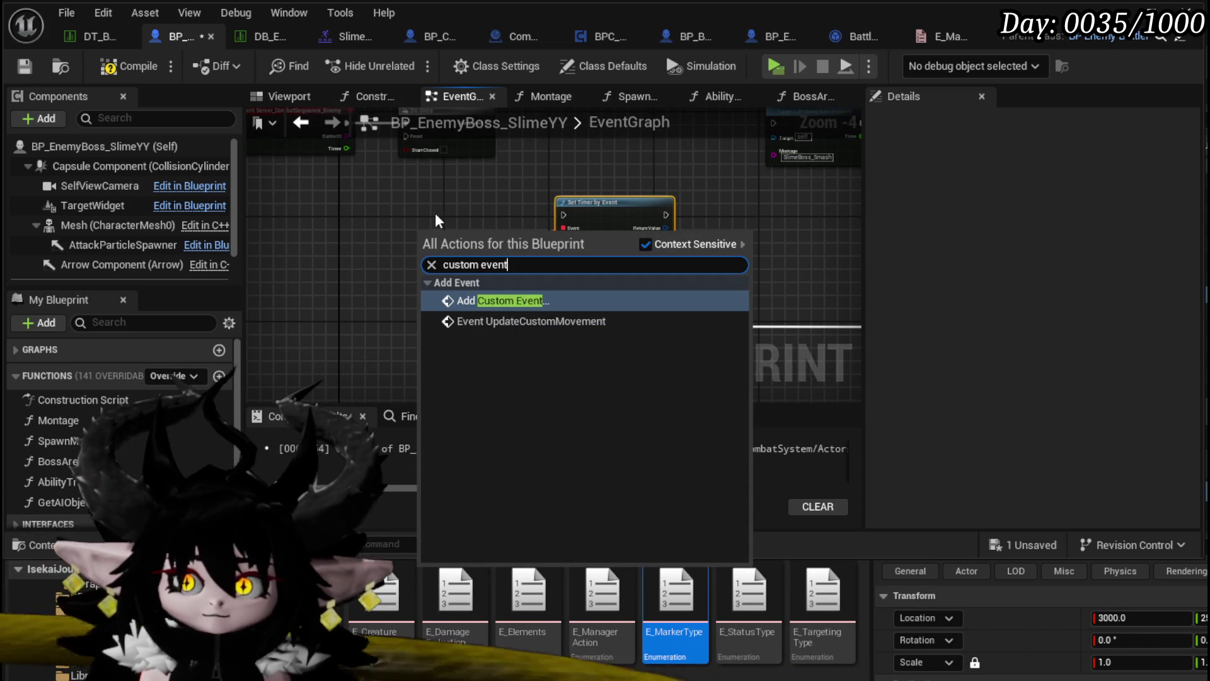
left_click(513, 300)
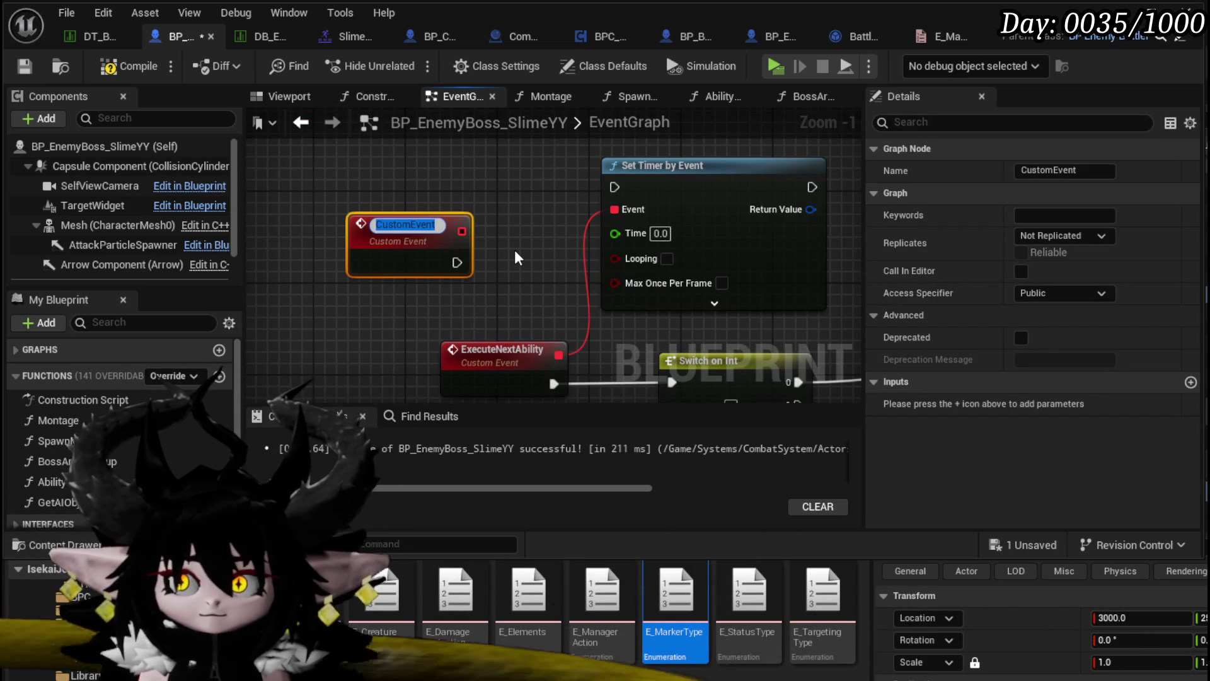
type("SetTimer")
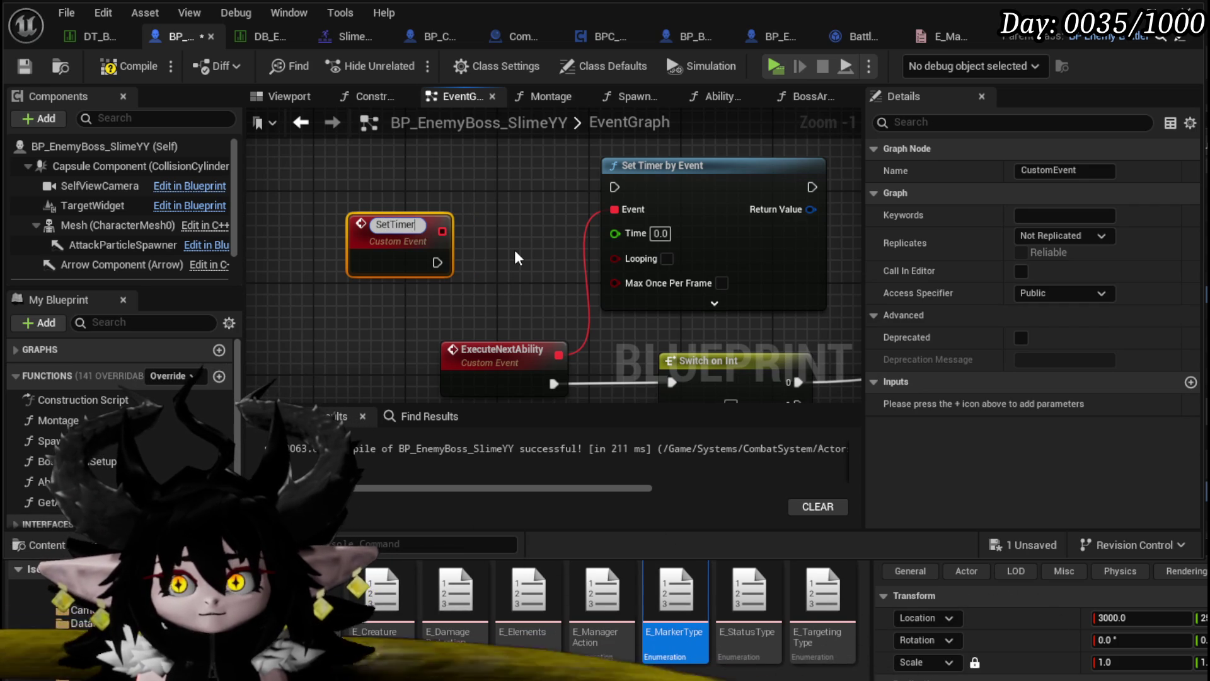
key("Return")
mouse_move(416, 226)
left_mouse_down()
mouse_move(507, 179)
mouse_move(496, 156)
mouse_move(612, 192)
left_mouse_up()
left_click_drag(474, 191, 443, 189)
Pan the graph back to the Switch on Int node.
left_click(441, 290)
scroll(440, 290, "down", 1)
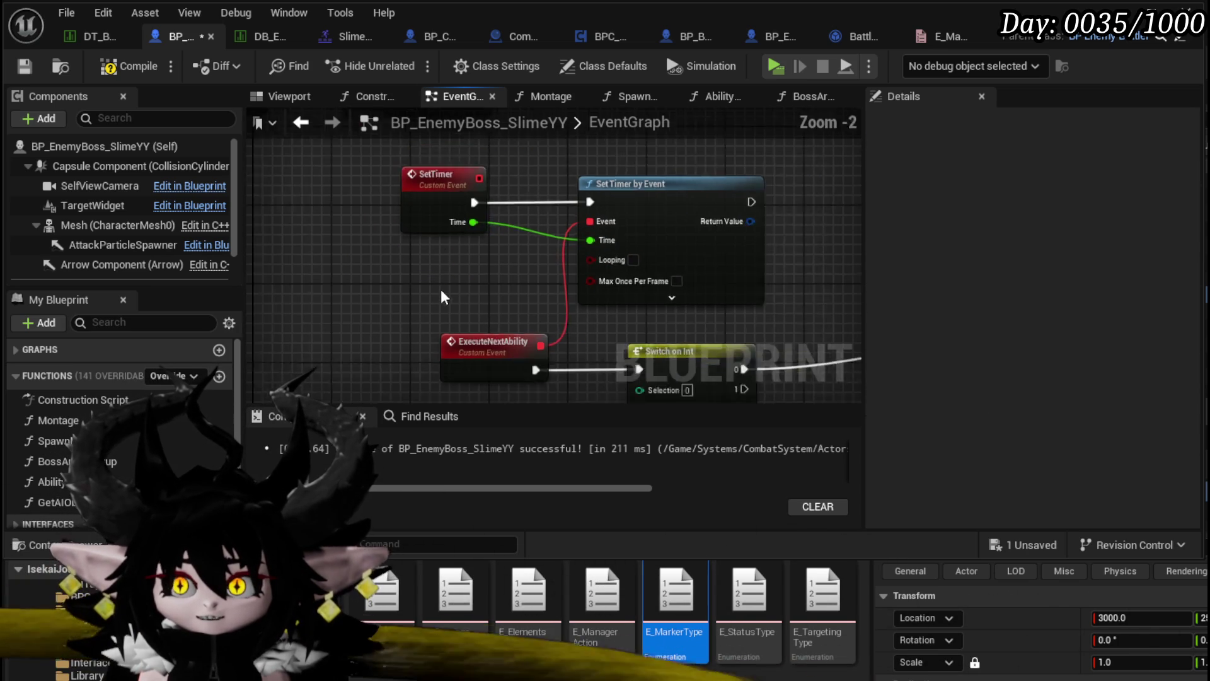
left_click_drag(441, 290, 273, 240)
scroll(430, 332, "down", 1)
left_click_drag(431, 333, 504, 299)
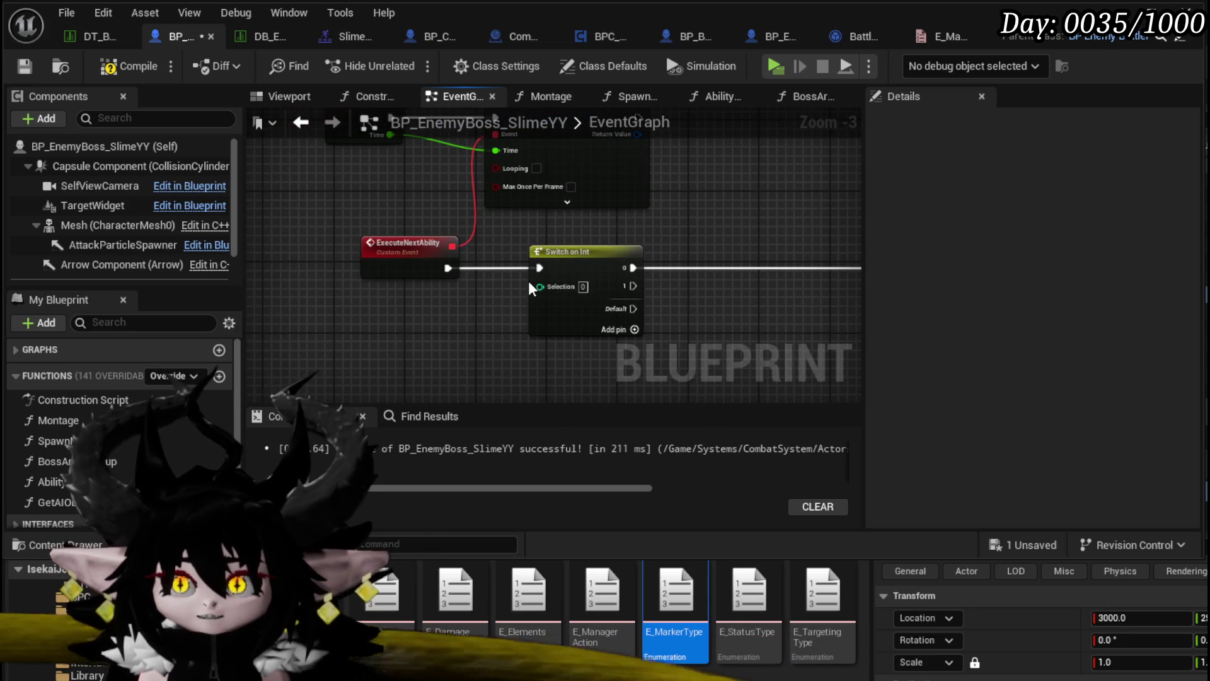
Promote the switch's Selection pin to a variable and rename it AbilityIndex.
right_click(555, 284)
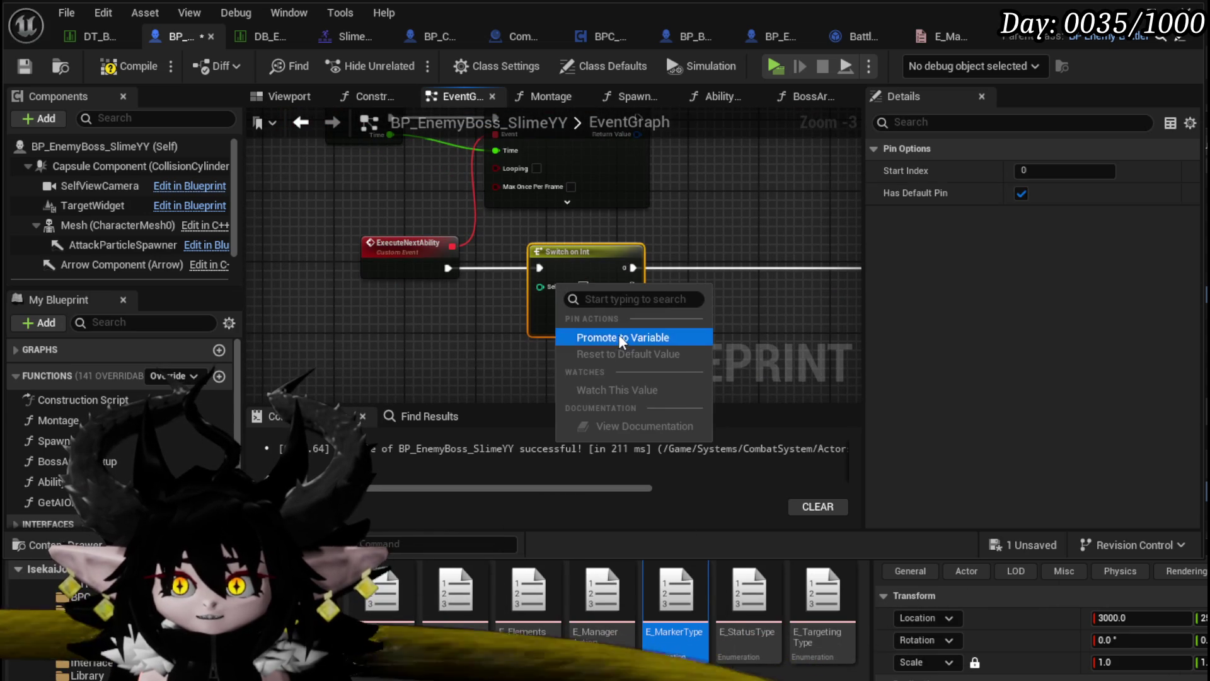
left_click(621, 336)
left_click_drag(479, 246, 480, 317)
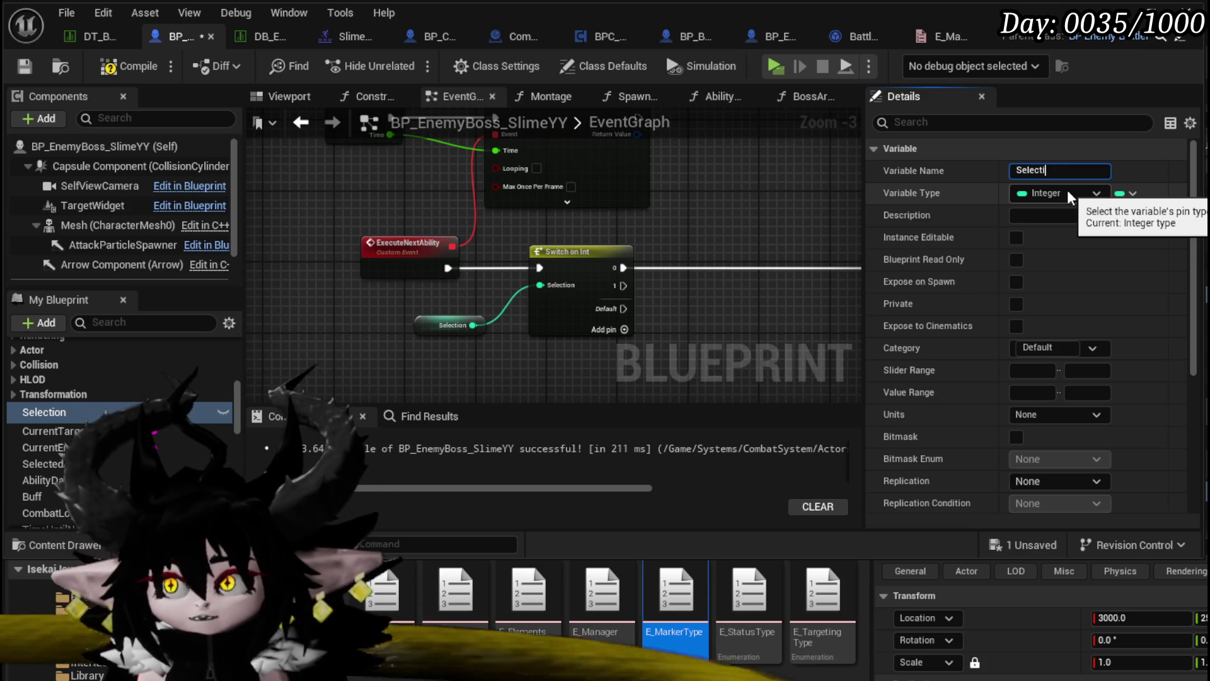
key("BackSpace")
type("Ability")
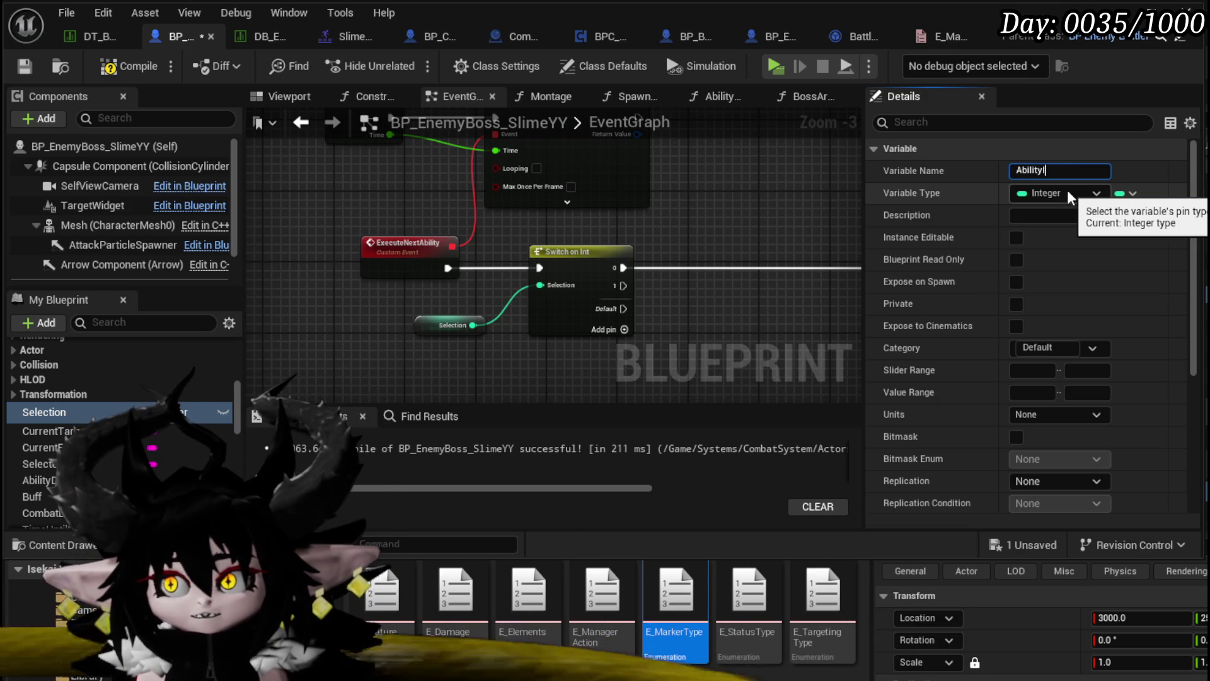
type("Index")
key("Return")
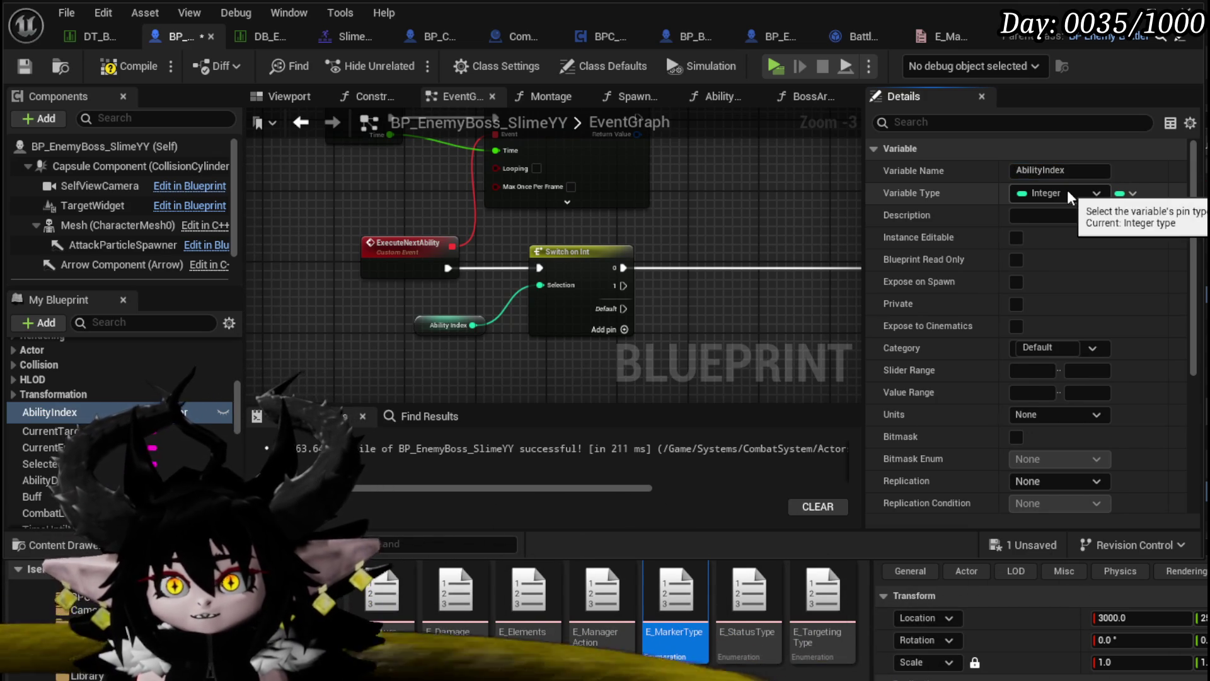
Compile and save the blueprint, then place an AbilityIndex variable in the graph.
left_click(134, 66)
mouse_move(463, 288)
left_mouse_down()
mouse_move(432, 345)
mouse_move(418, 324)
mouse_move(441, 328)
left_mouse_up()
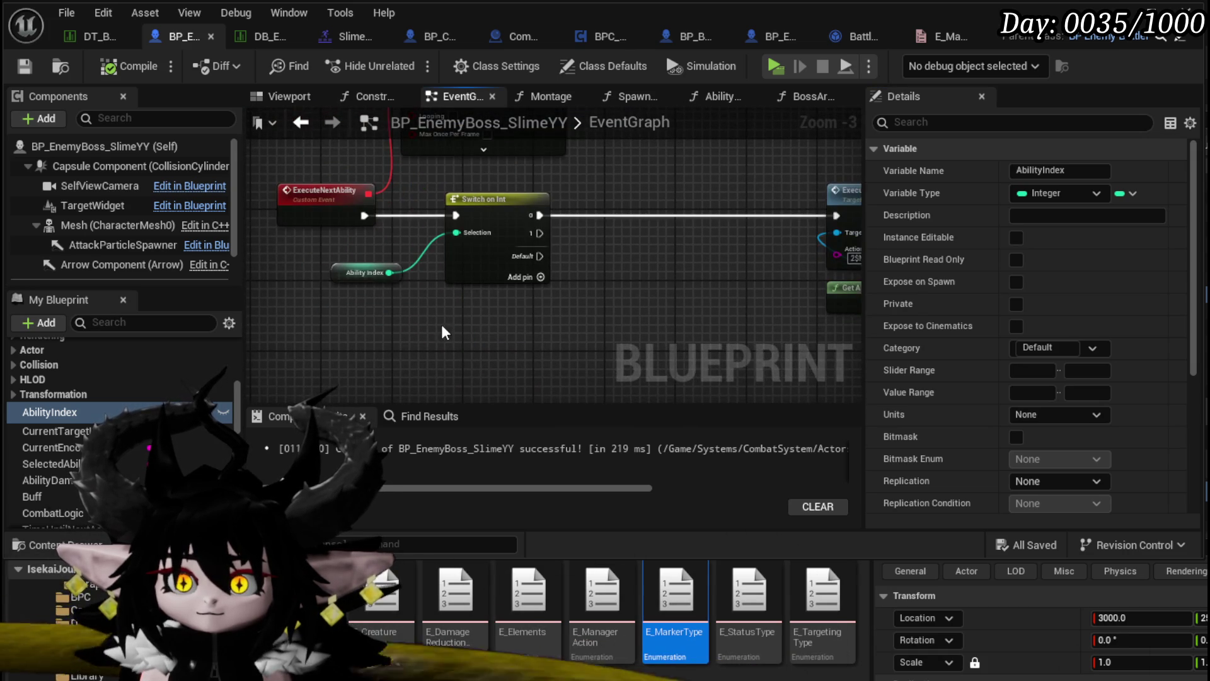
left_click_drag(345, 324, 341, 340)
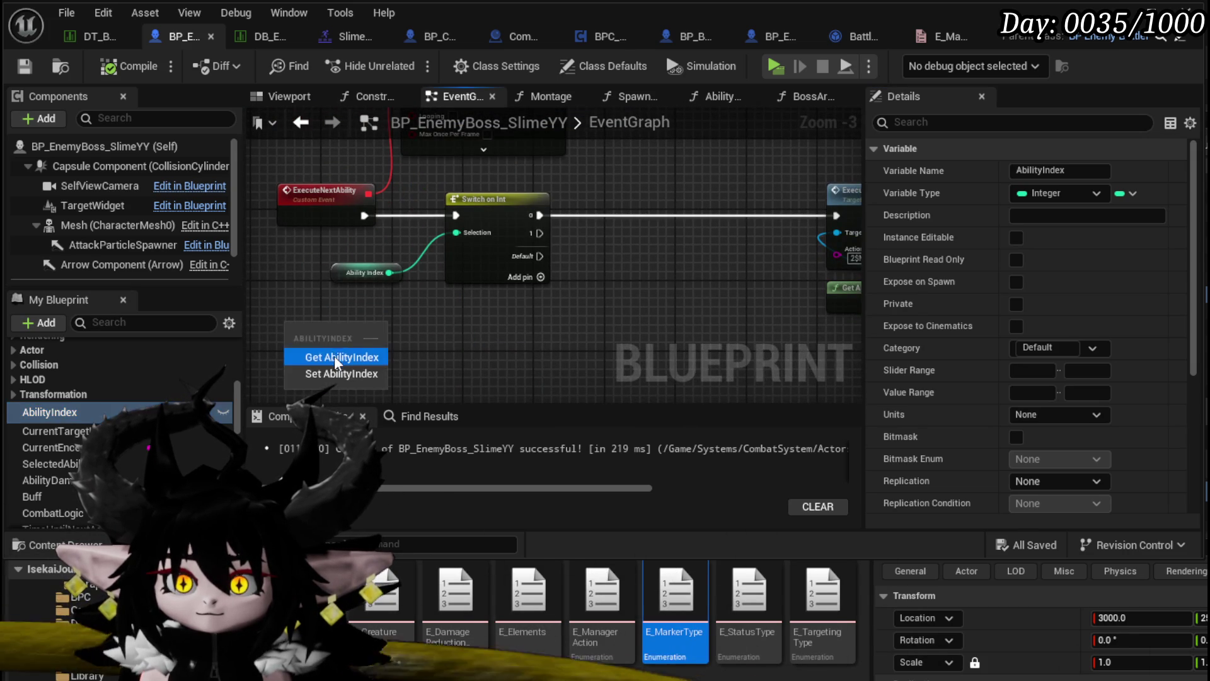
Add an AbilityIndex getter feeding an Increment Int node.
left_click(334, 353)
left_click_drag(424, 319, 423, 319)
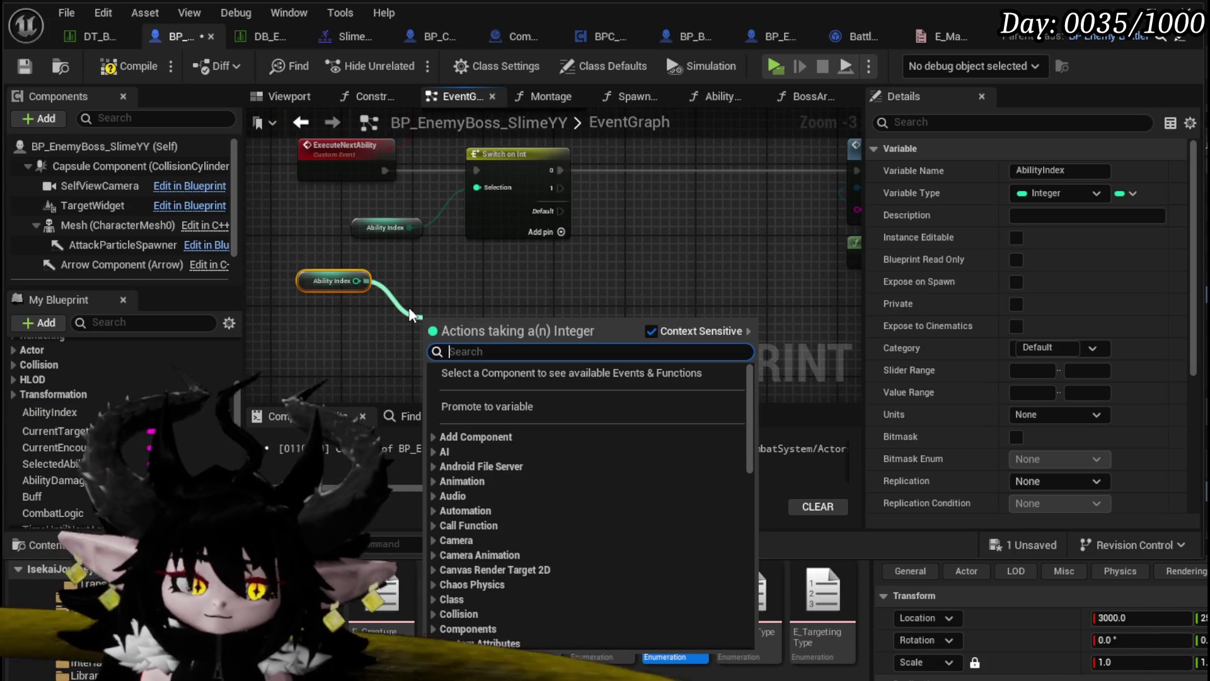
type("increment")
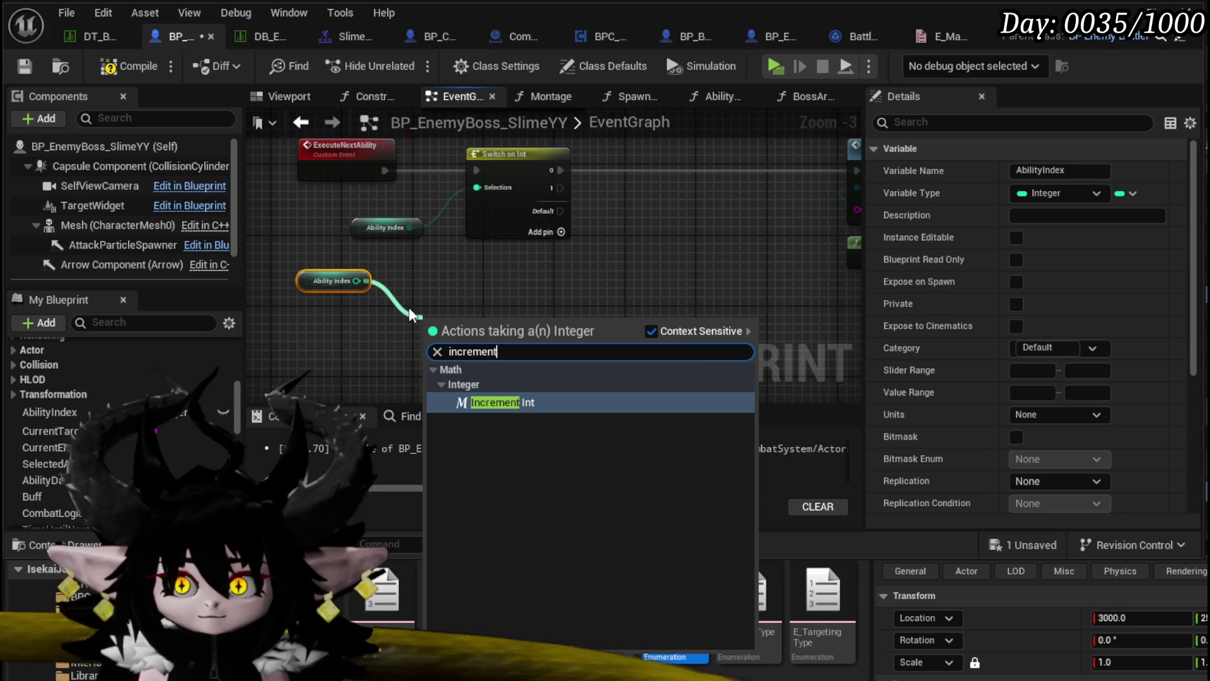
key("Return")
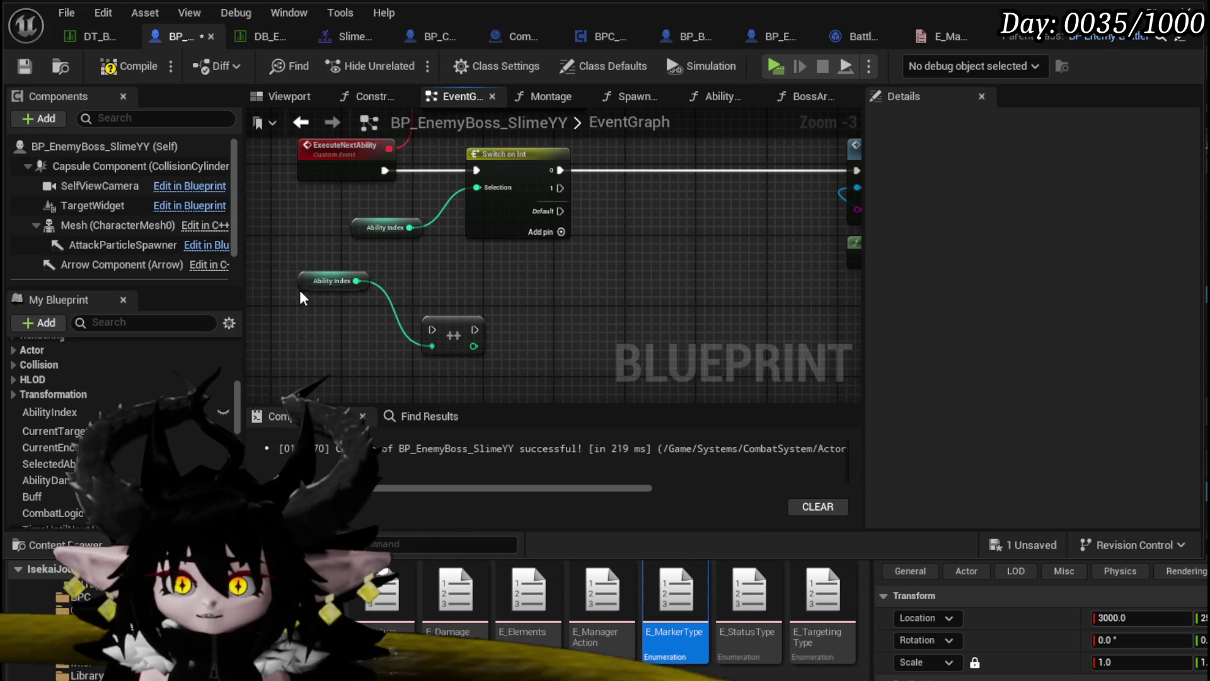
left_click_drag(328, 282, 353, 369)
left_click_drag(338, 276, 322, 239)
Store the incremented value with a SET AbilityIndex node and compile.
mouse_move(71, 407)
left_mouse_down()
mouse_move(464, 239)
mouse_move(470, 253)
left_mouse_up()
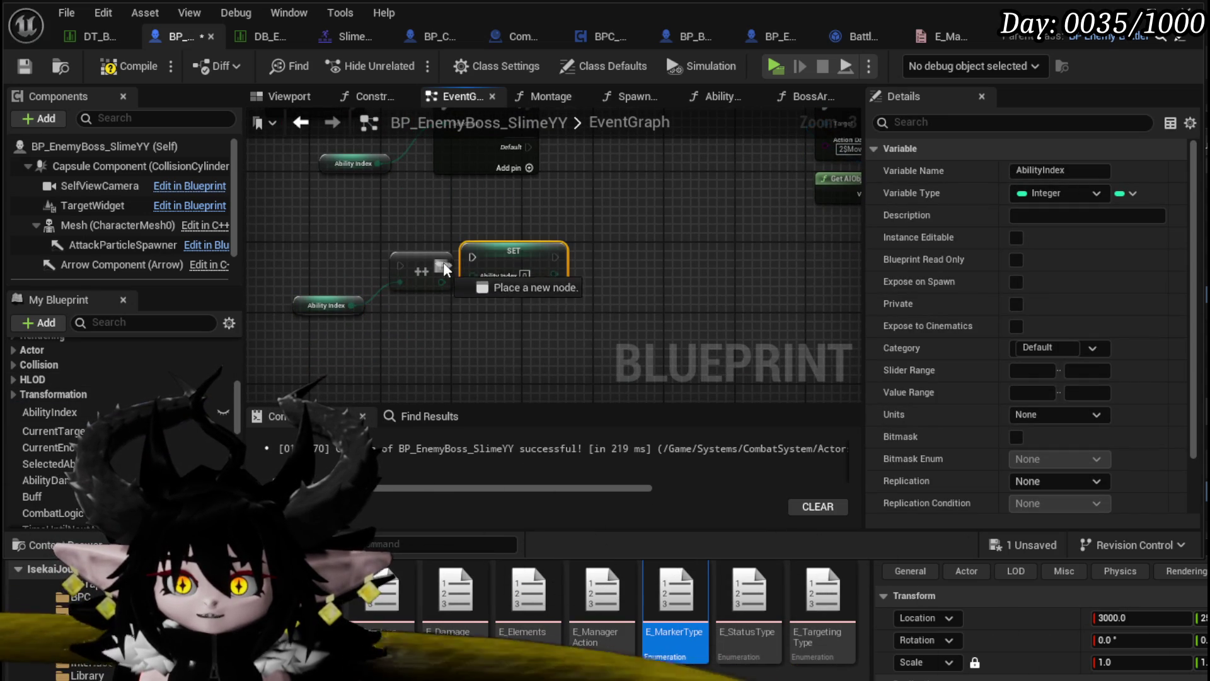
left_click_drag(442, 282, 493, 285)
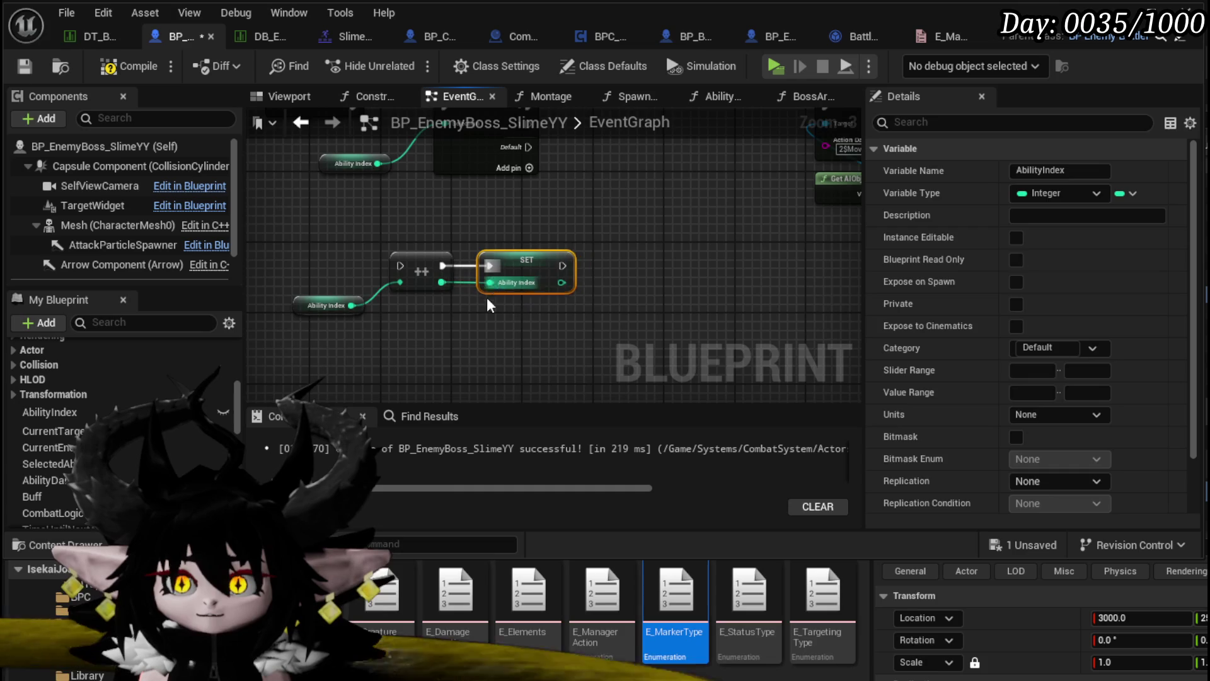
mouse_move(320, 309)
left_mouse_down()
mouse_move(407, 324)
mouse_move(392, 327)
left_mouse_up()
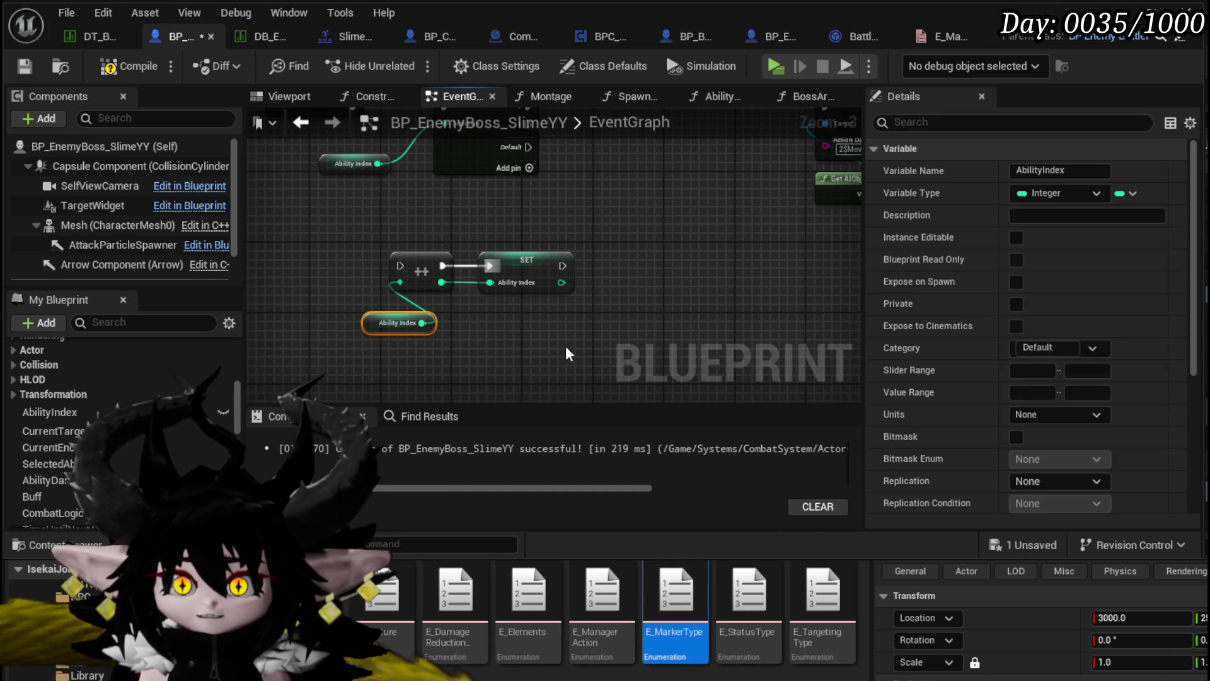
left_click(109, 67)
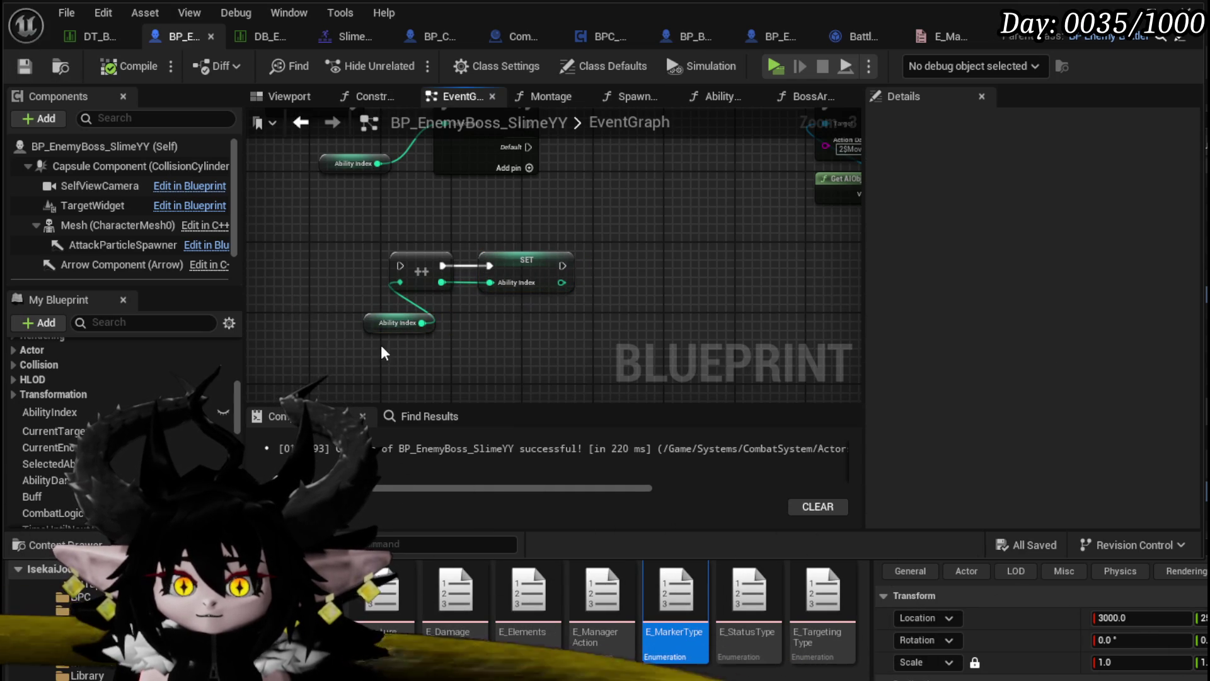
Move the getter, increment and SET nodes beside Spawn Marker.
left_click_drag(380, 345, 619, 230)
scroll(353, 302, "down", 2)
left_click_drag(334, 295, 674, 198)
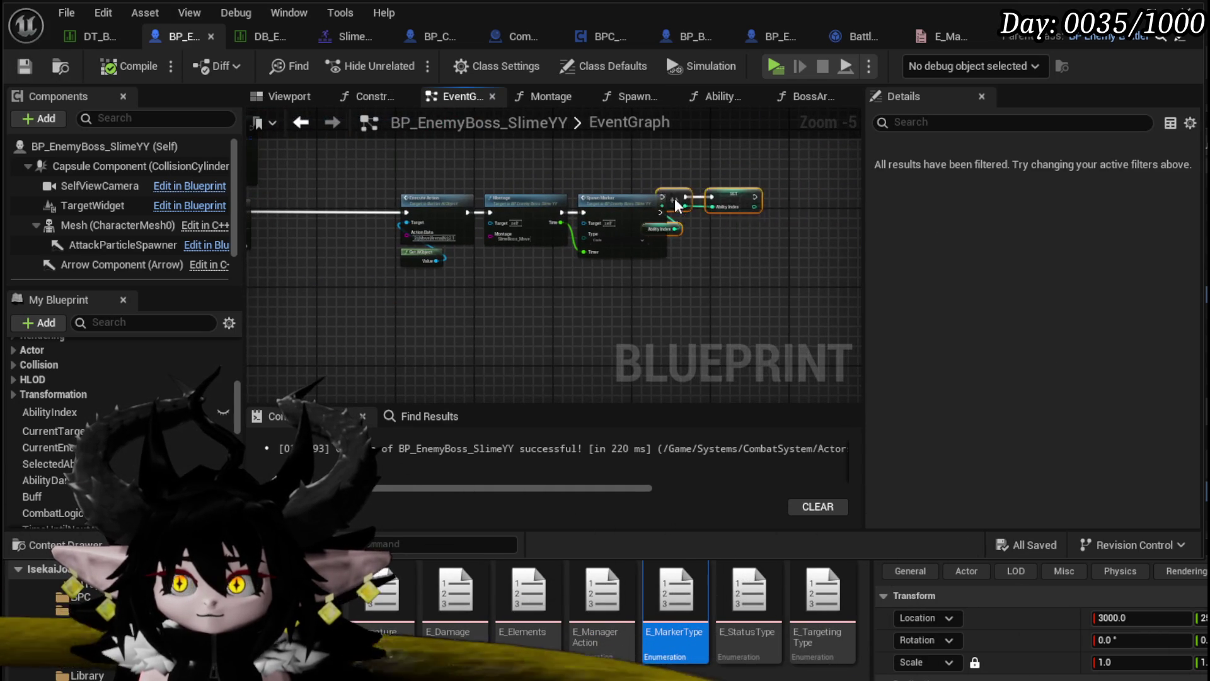
Reposition the Montage, Spawn Marker and Boss Arena Setup nodes in the graph.
scroll(779, 213, "up", 2)
left_click(519, 325)
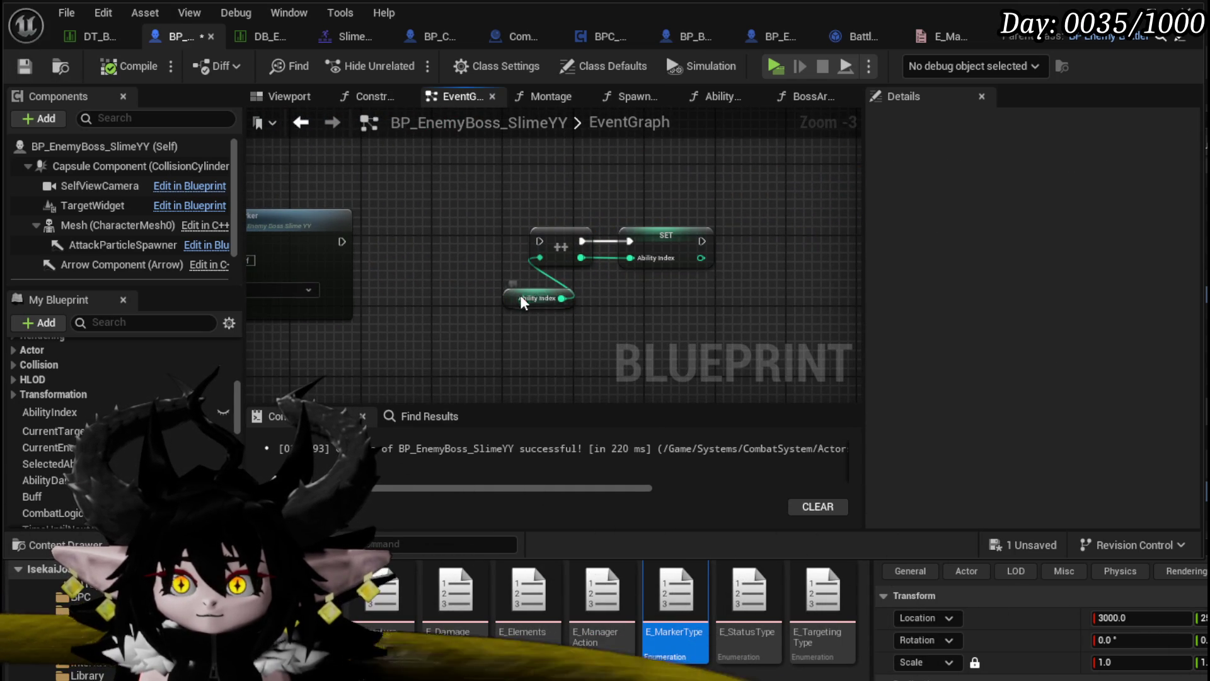
left_click(521, 299)
left_click(687, 283)
scroll(428, 208, "down", 1)
scroll(427, 208, "down", 1)
mouse_move(428, 208)
left_mouse_down()
mouse_move(437, 300)
mouse_move(632, 225)
mouse_move(694, 266)
mouse_move(759, 180)
mouse_move(820, 179)
left_mouse_up()
left_click_drag(668, 190, 505, 179)
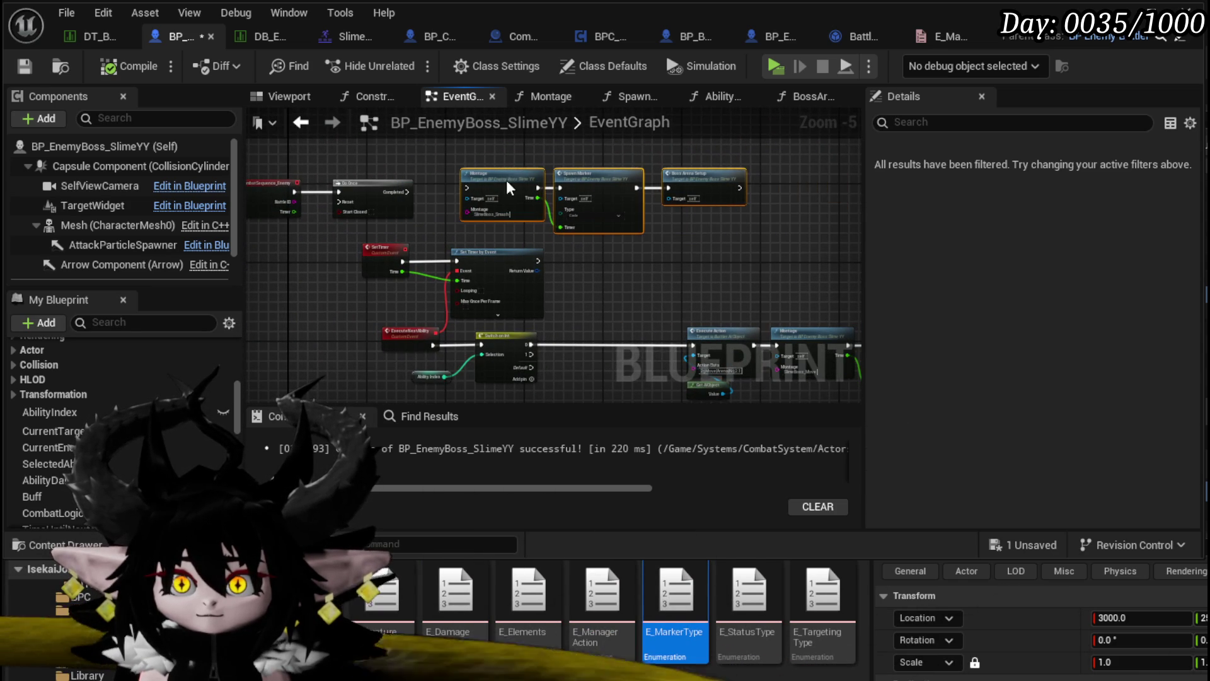
Marquee-select the Montage, Spawn Marker, SetTimer, Switch and remaining node rows to review the layout.
mouse_move(474, 230)
left_mouse_down()
mouse_move(655, 174)
mouse_move(699, 177)
mouse_move(684, 179)
left_mouse_up()
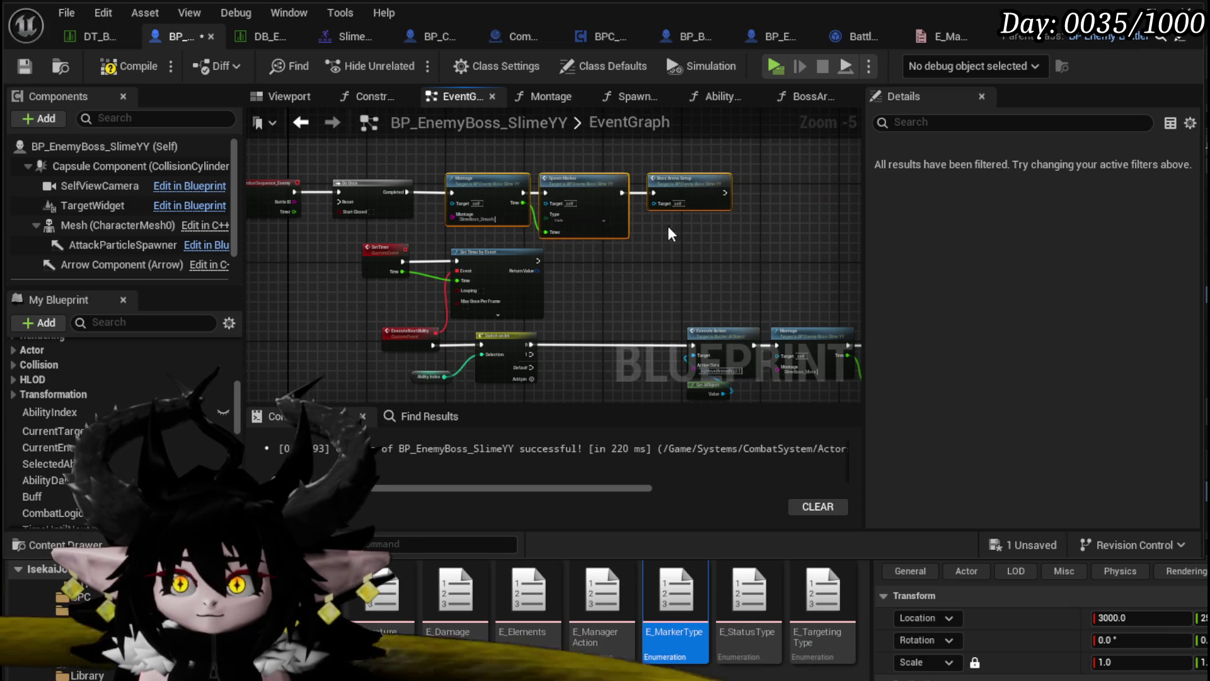
scroll(672, 229, "up", 2)
scroll(677, 164, "down", 3)
left_click_drag(441, 313, 641, 229)
left_click_drag(745, 190, 525, 247)
mouse_move(485, 357)
left_mouse_down()
mouse_move(630, 303)
mouse_move(782, 278)
left_mouse_up()
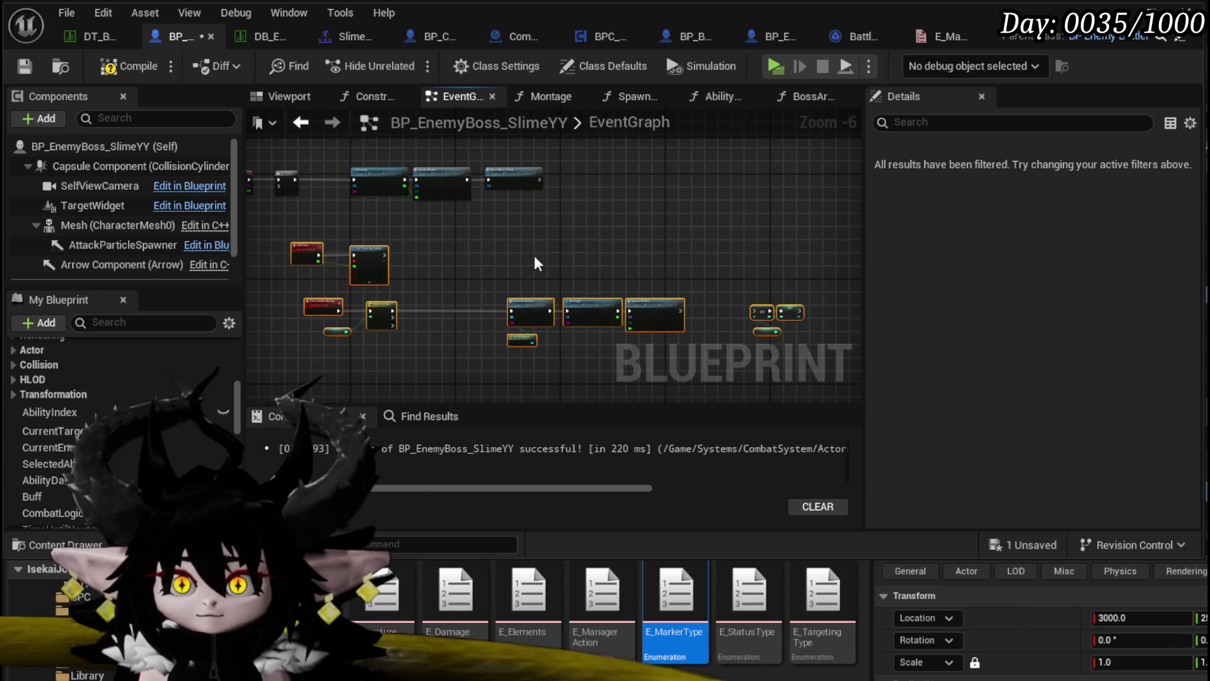
left_click(574, 286)
scroll(470, 264, "up", 3)
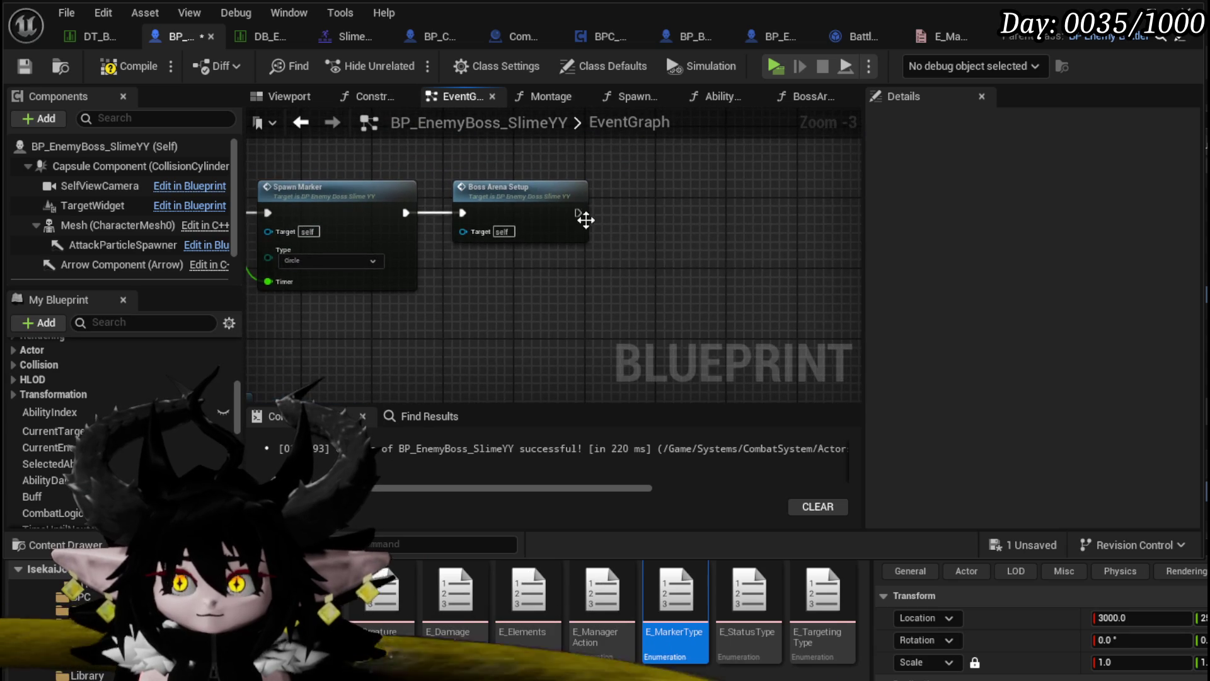
Add a Set Timer call with Time 3 after Boss Arena Setup and save.
left_click_drag(577, 213, 646, 213)
type("SetTimer")
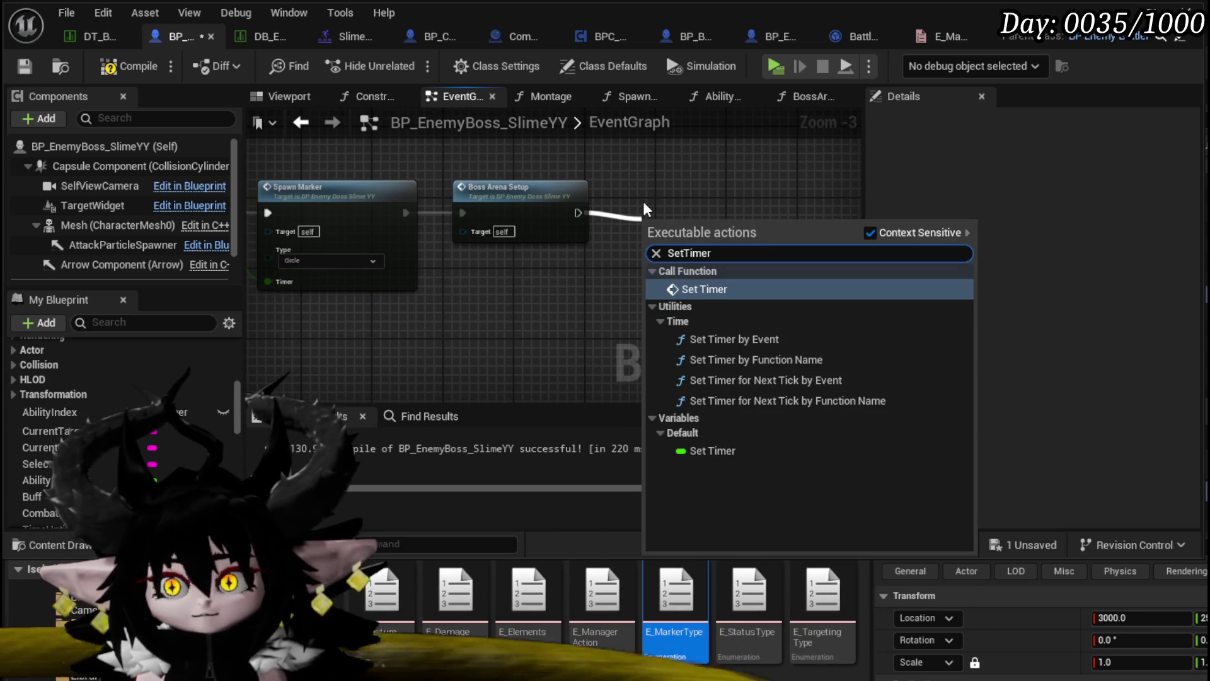
left_click(704, 289)
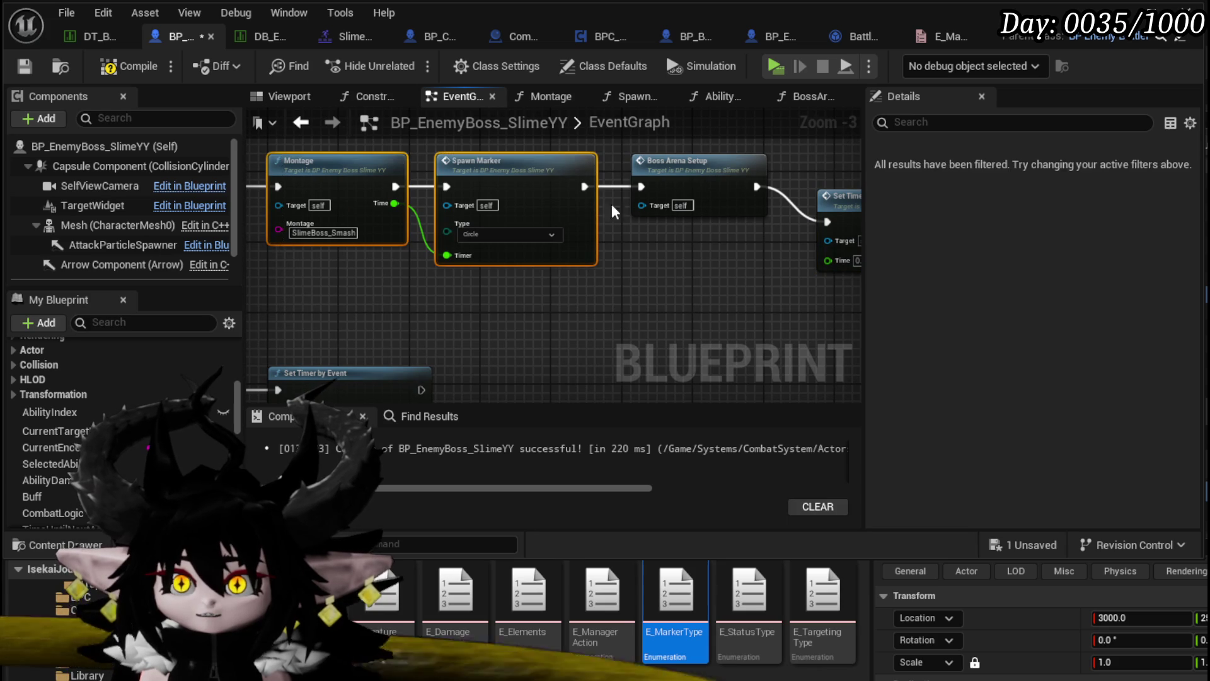
left_click_drag(661, 271, 546, 287)
left_click_drag(713, 223, 703, 195)
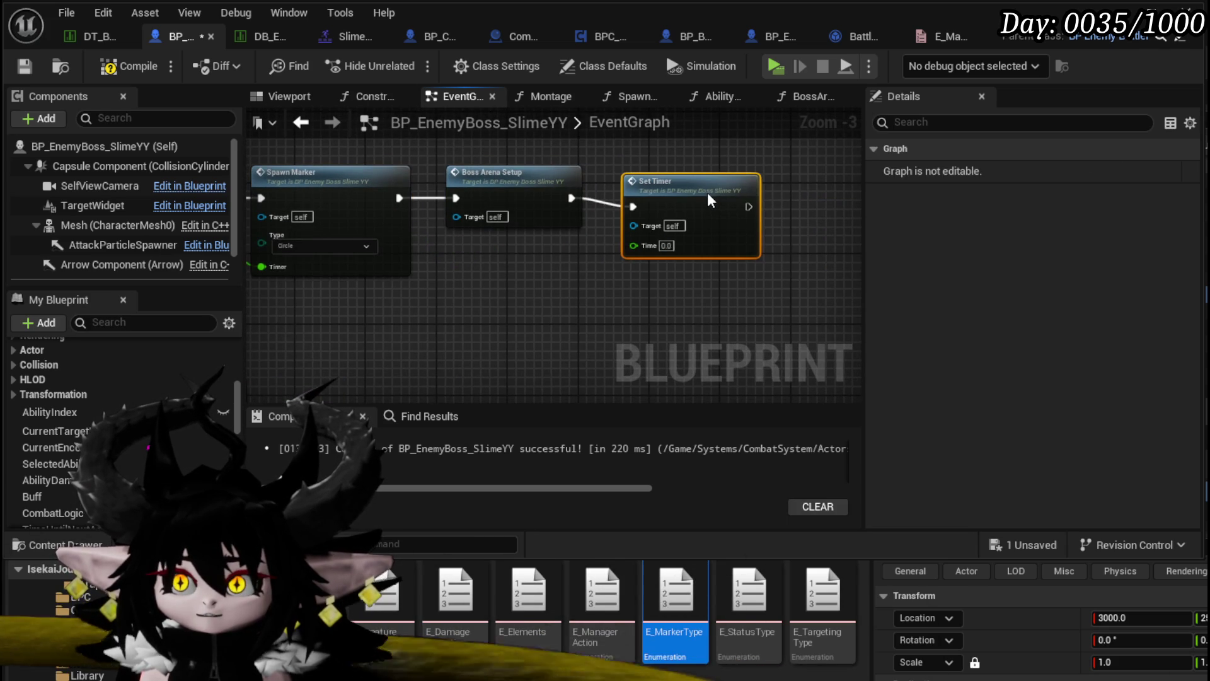
left_click(663, 246)
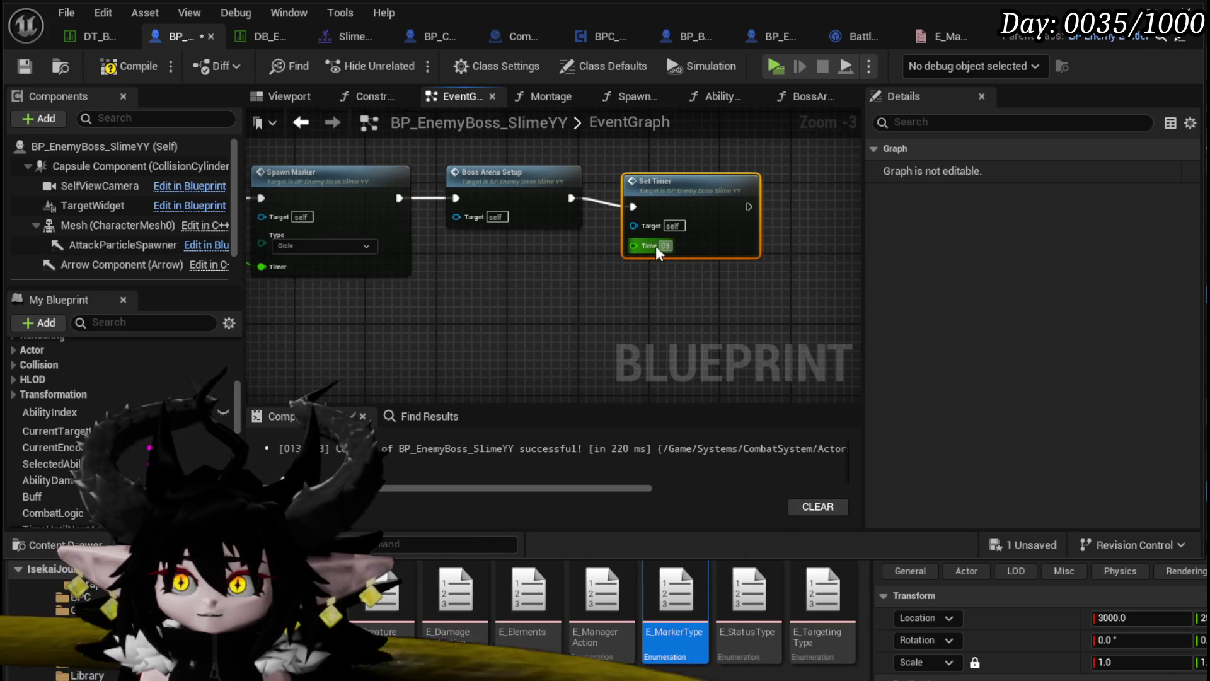
type("3")
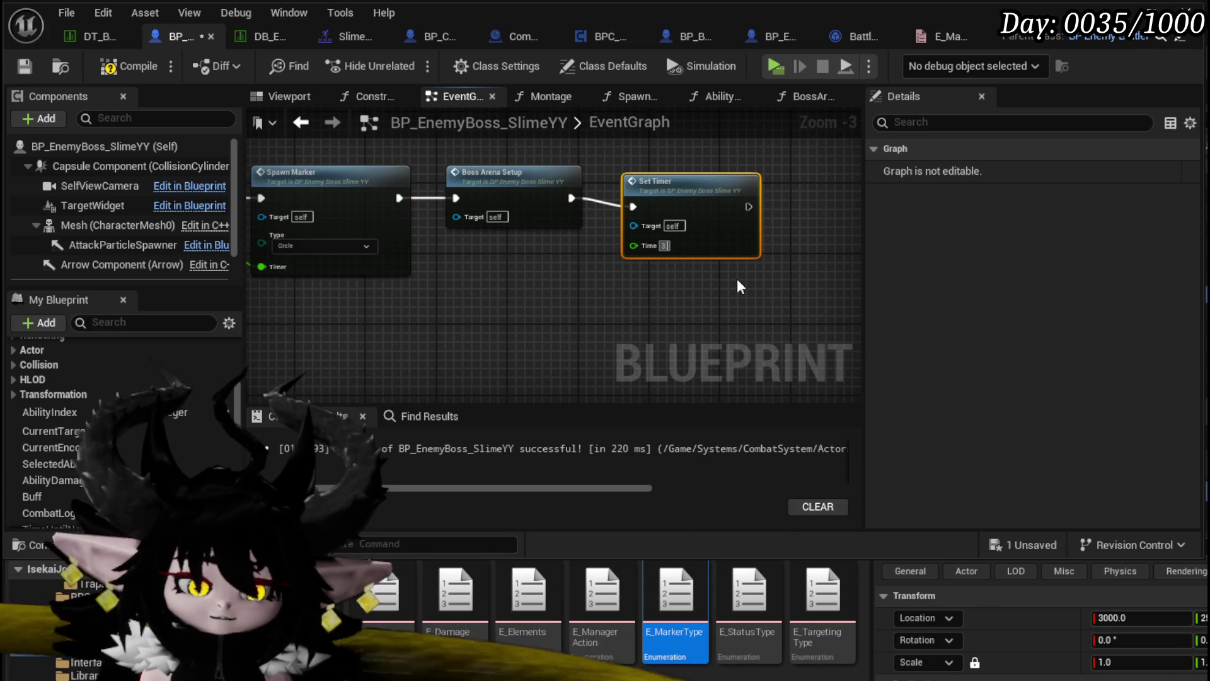
left_click_drag(668, 250, 668, 242)
left_click(668, 264)
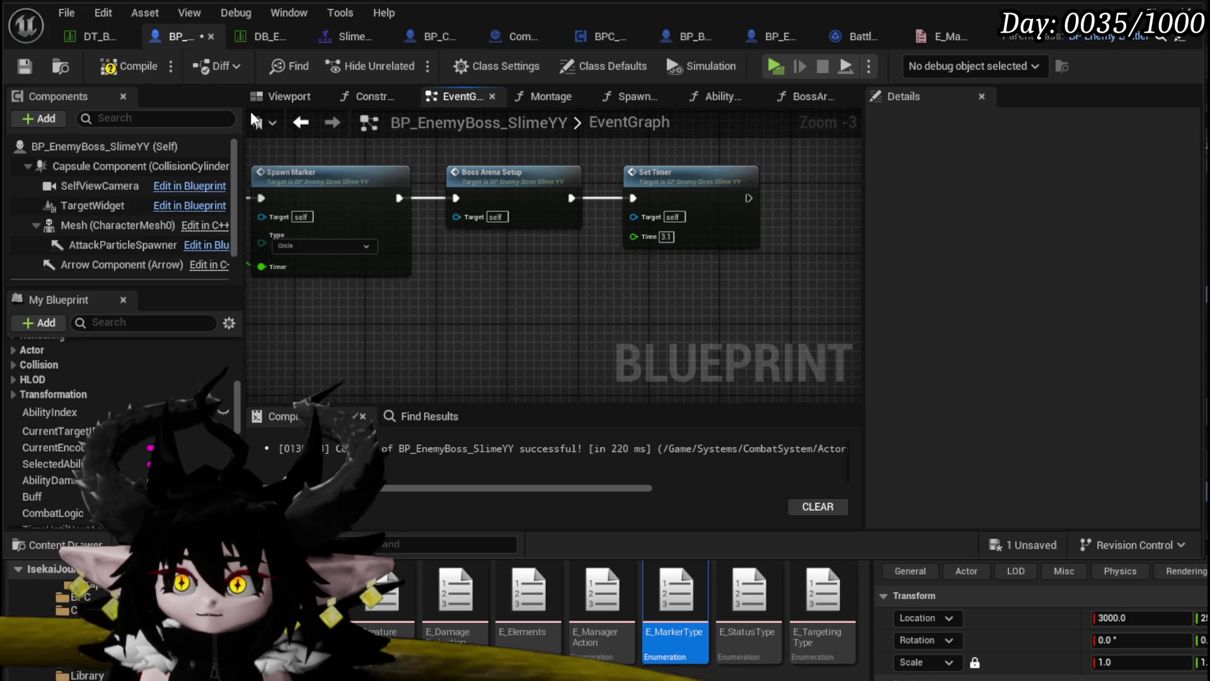
left_click(36, 67)
Add a second Set Timer call after Spawn Marker with Time set to 3.1.
scroll(549, 267, "down", 2)
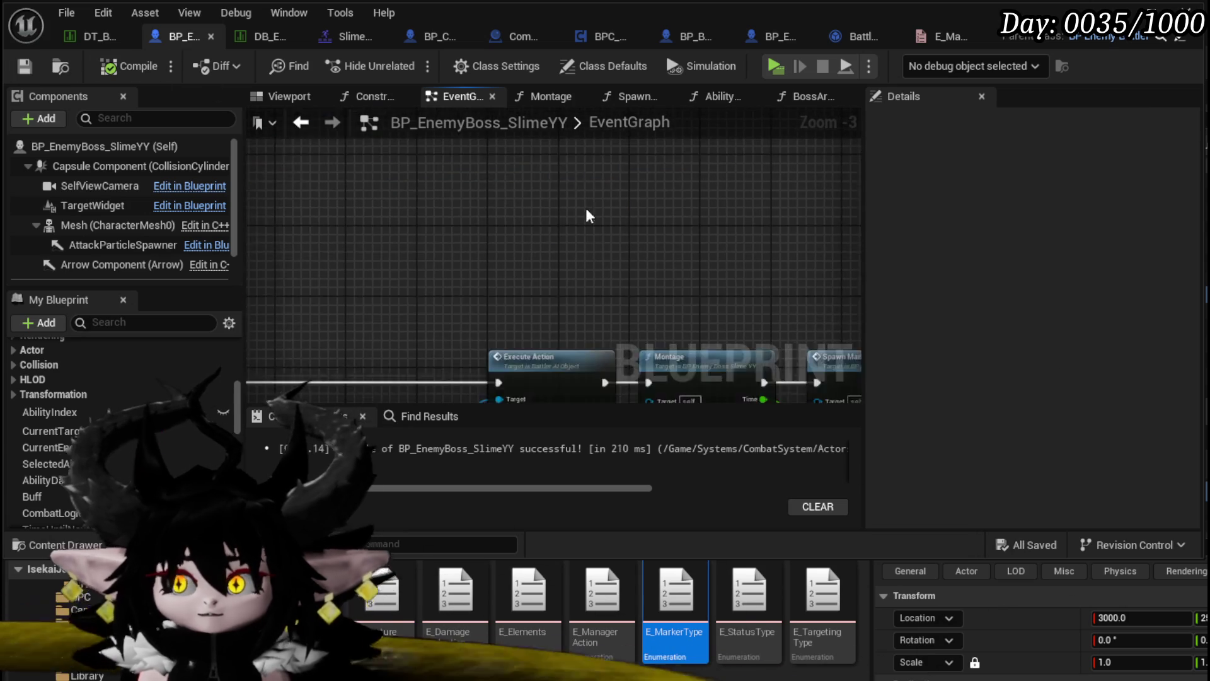
mouse_move(611, 180)
left_mouse_down()
mouse_move(489, 190)
mouse_move(494, 217)
mouse_move(552, 214)
left_mouse_up()
scroll(398, 183, "up", 2)
type("Set Tier")
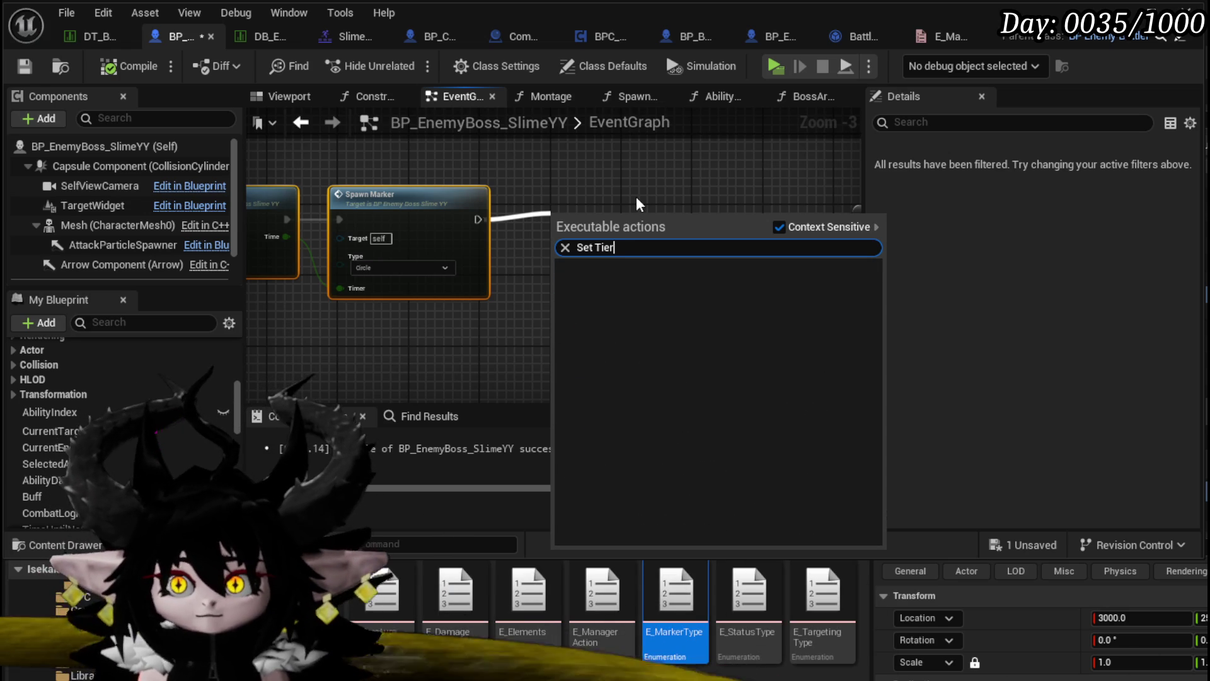
key("BackSpace")
key("BackSpace")
key("BackSpace")
key("Escape")
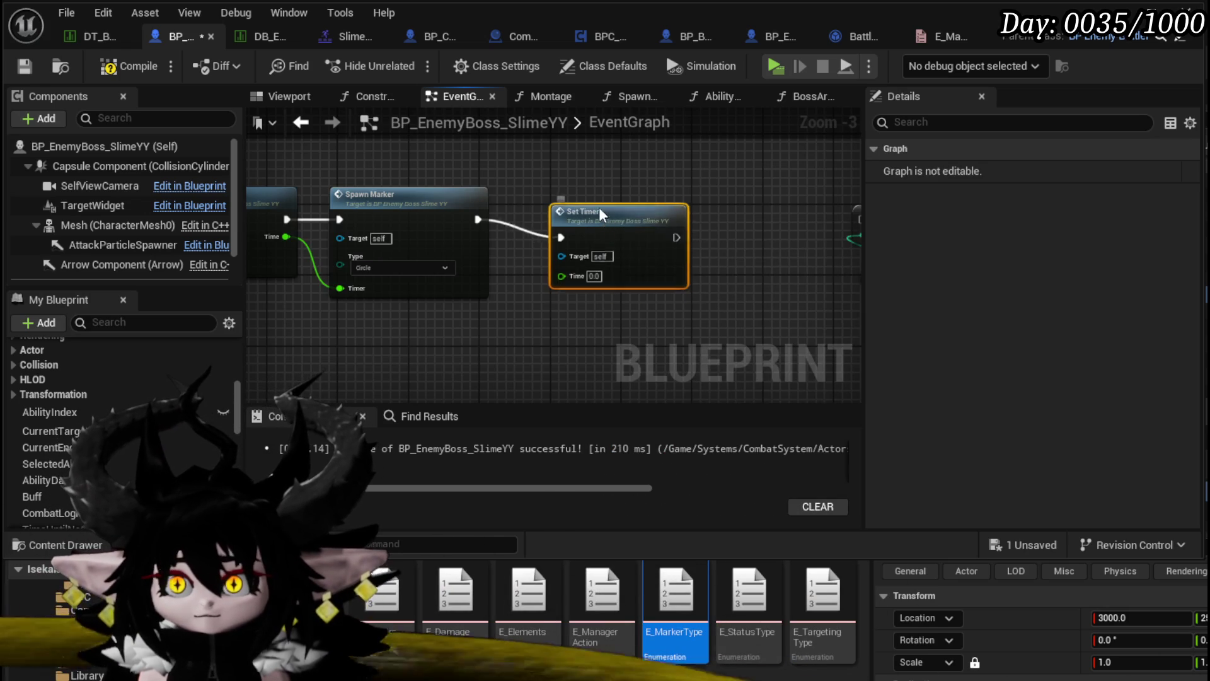
left_click_drag(468, 288, 856, 315)
left_click_drag(536, 334, 405, 304)
left_click_drag(604, 330, 616, 348)
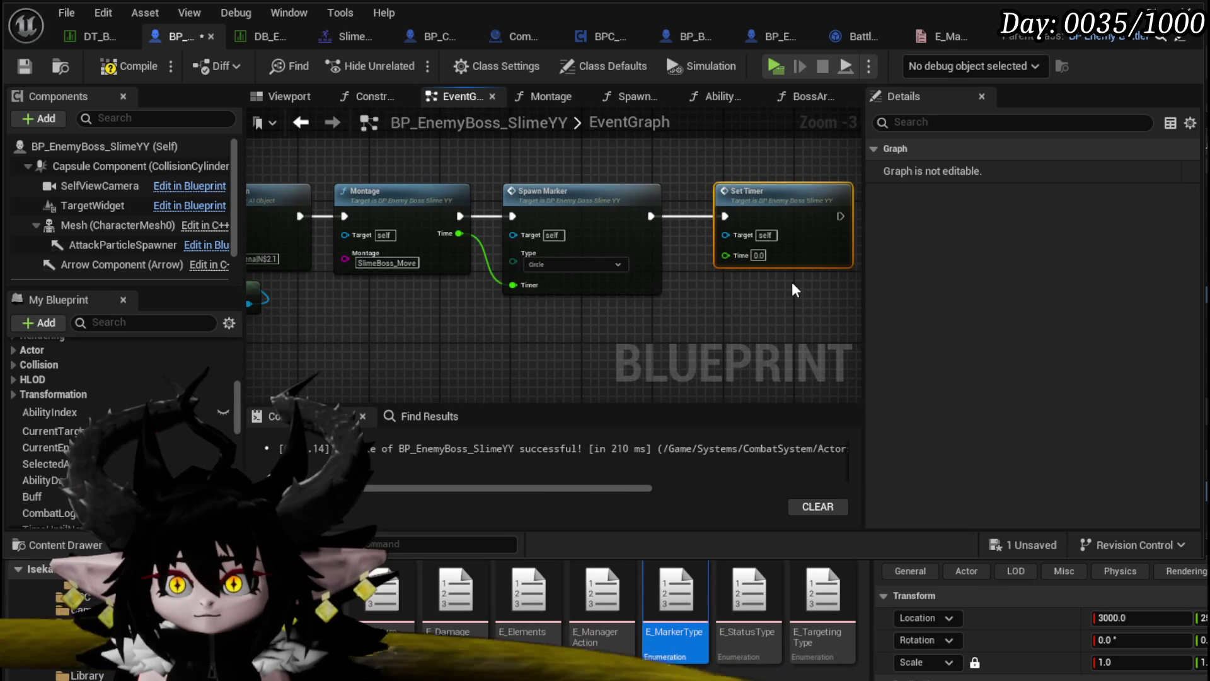
left_click(758, 256)
type("3.1")
key("Return")
Move the AbilityIndex increment and SET nodes before Set Timer and wire them into the execution line.
left_click_drag(778, 292, 438, 299)
mouse_move(678, 297)
left_mouse_down()
mouse_move(741, 142)
mouse_move(854, 141)
left_mouse_up()
mouse_move(730, 232)
left_mouse_down()
mouse_move(547, 228)
mouse_move(489, 331)
left_mouse_up()
left_click_drag(465, 210, 657, 210)
left_click_drag(428, 288, 555, 373)
left_click_drag(566, 315, 497, 217)
mouse_move(392, 224)
left_mouse_down()
mouse_move(363, 222)
mouse_move(414, 233)
mouse_move(394, 225)
left_mouse_up()
left_click_drag(537, 224, 575, 226)
key("Escape")
mouse_move(375, 322)
left_mouse_down()
mouse_move(441, 294)
mouse_move(451, 227)
left_mouse_up()
left_click(606, 195)
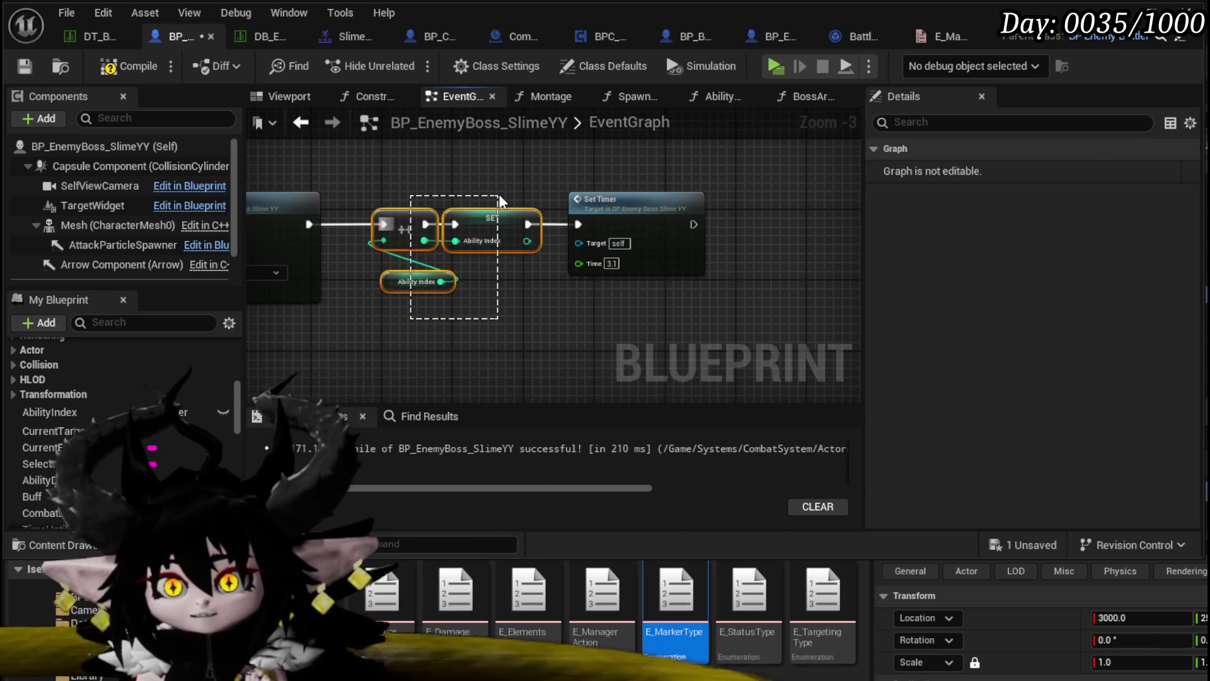
Place the increment group after the SetTimer event, wire it in, then compile and save.
left_click_drag(498, 195, 498, 196)
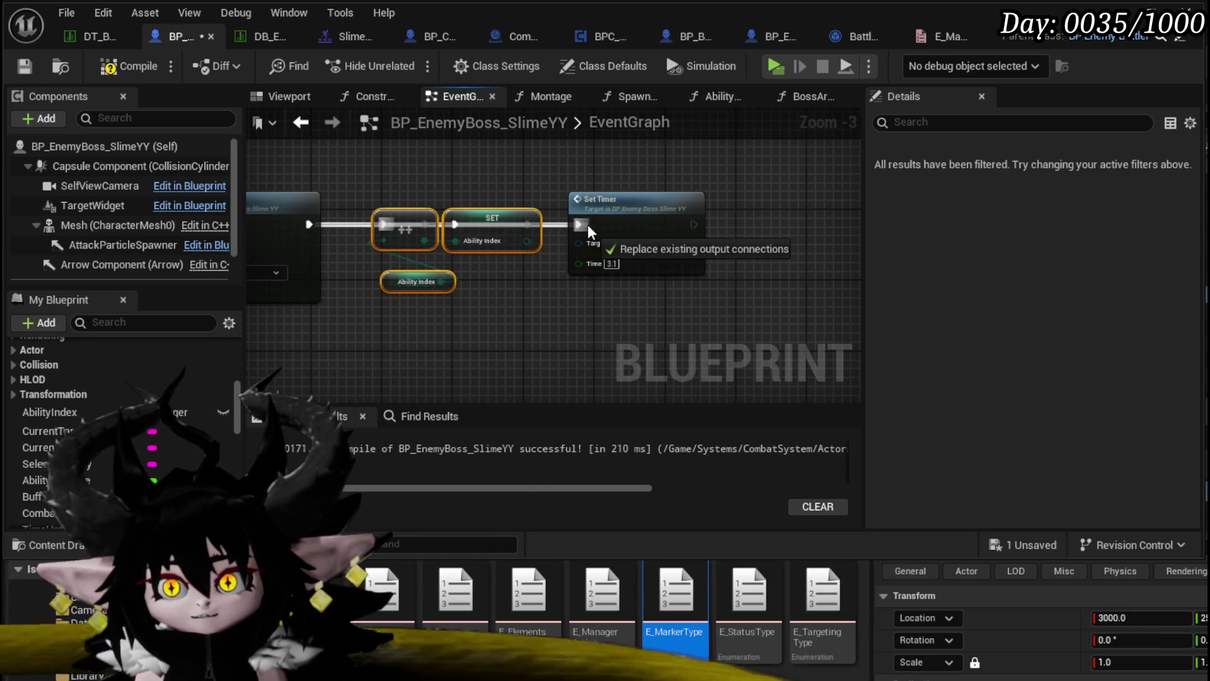
scroll(485, 307, "down", 2)
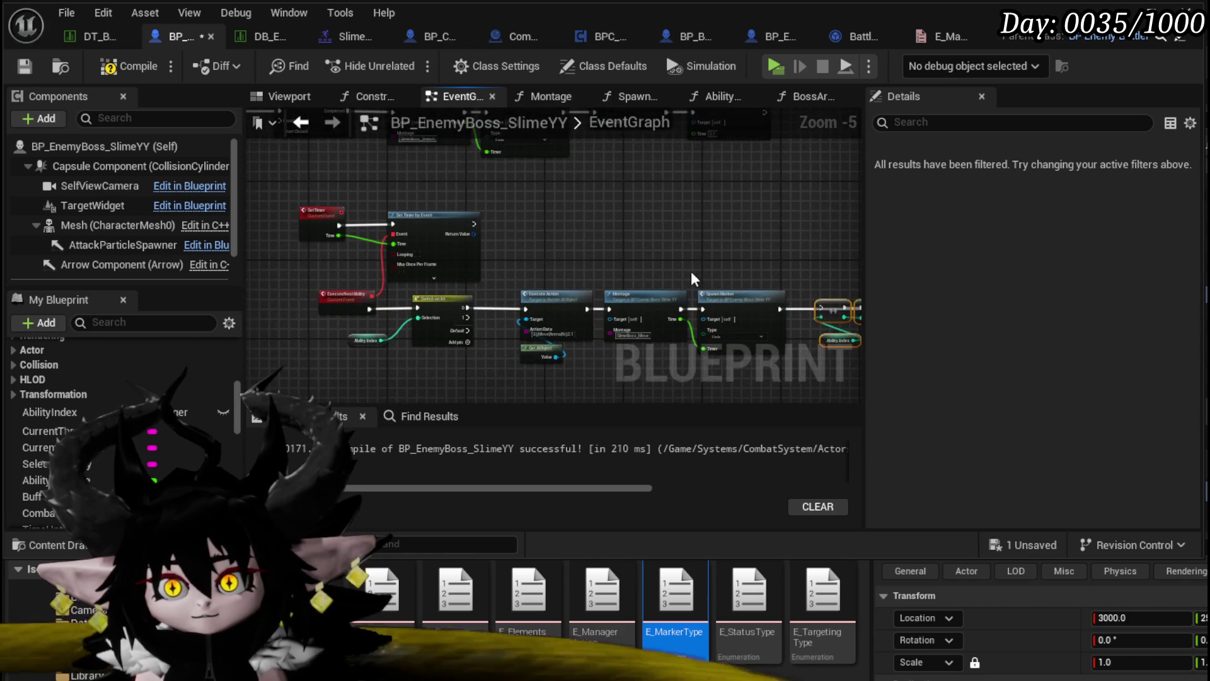
mouse_move(706, 277)
left_mouse_down()
mouse_move(410, 183)
mouse_move(361, 178)
mouse_move(366, 192)
left_mouse_up()
left_click_drag(496, 172, 294, 168)
left_click_drag(358, 193, 360, 186)
mouse_move(354, 226)
left_mouse_down()
mouse_move(416, 160)
mouse_move(579, 183)
left_mouse_up()
left_click_drag(288, 183, 294, 188)
left_click(373, 269)
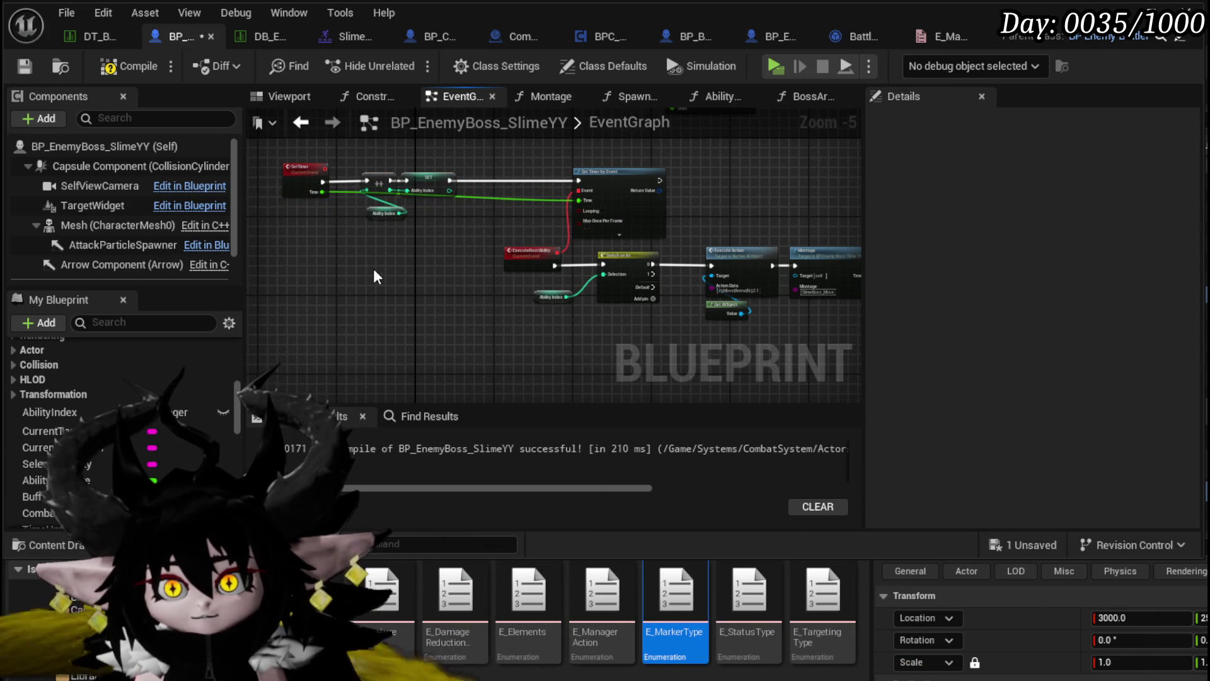
left_click(134, 67)
left_click(26, 67)
Set the Ability Index variable's default value to -1 and recompile.
scroll(368, 212, "up", 3)
left_click(384, 223)
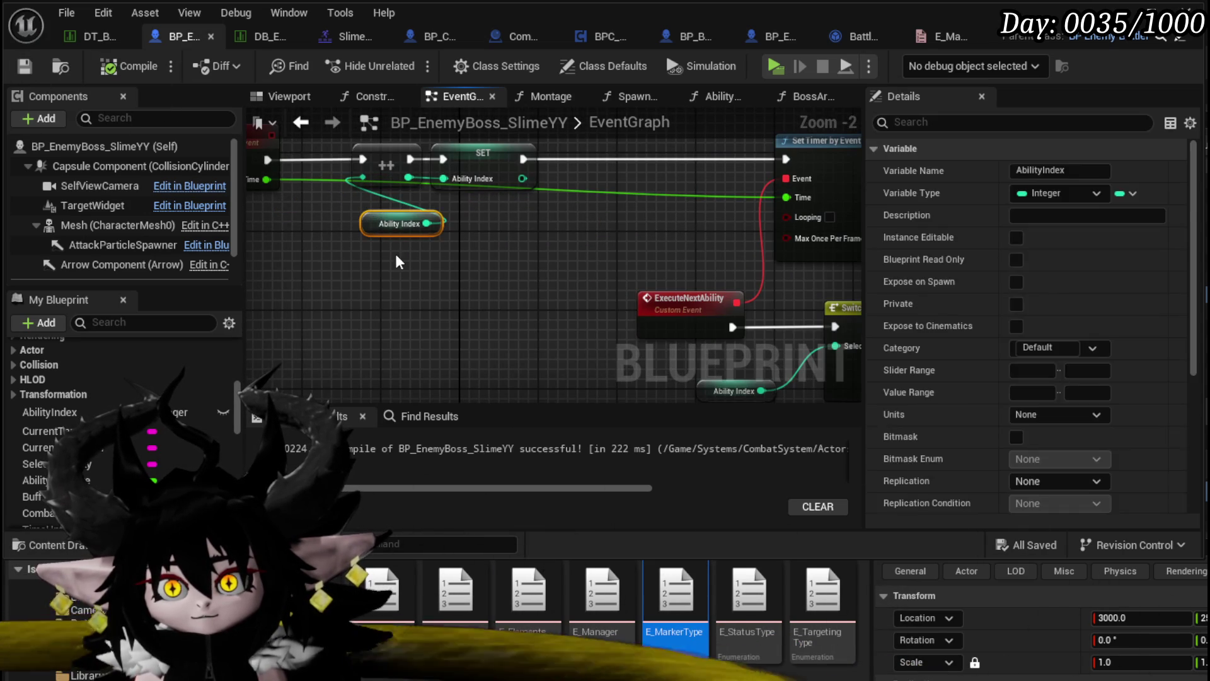
scroll(1035, 317, "down", 5)
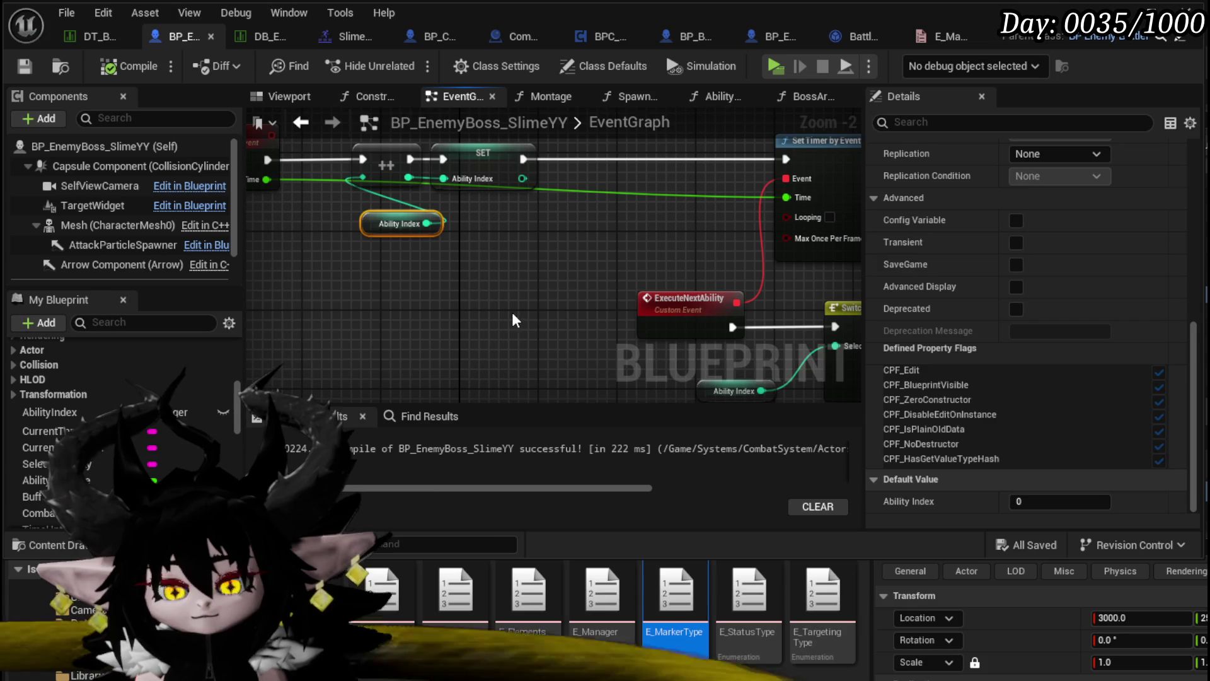
left_click(512, 312)
left_click(375, 222)
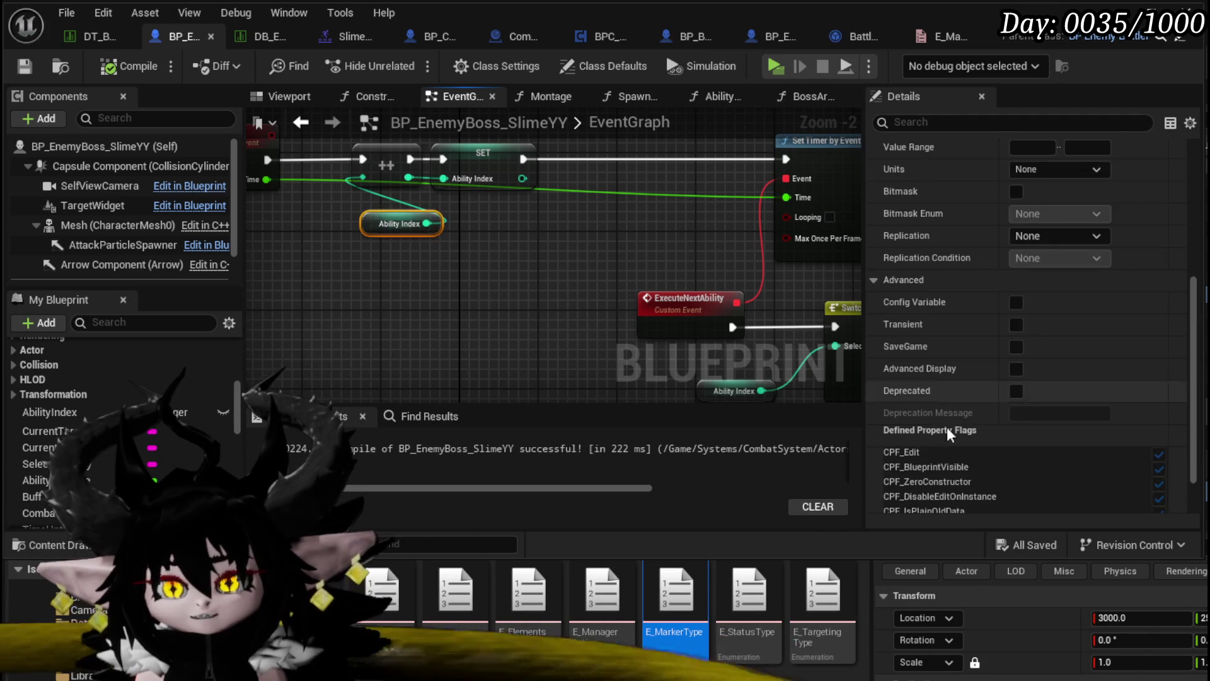
scroll(944, 463, "down", 3)
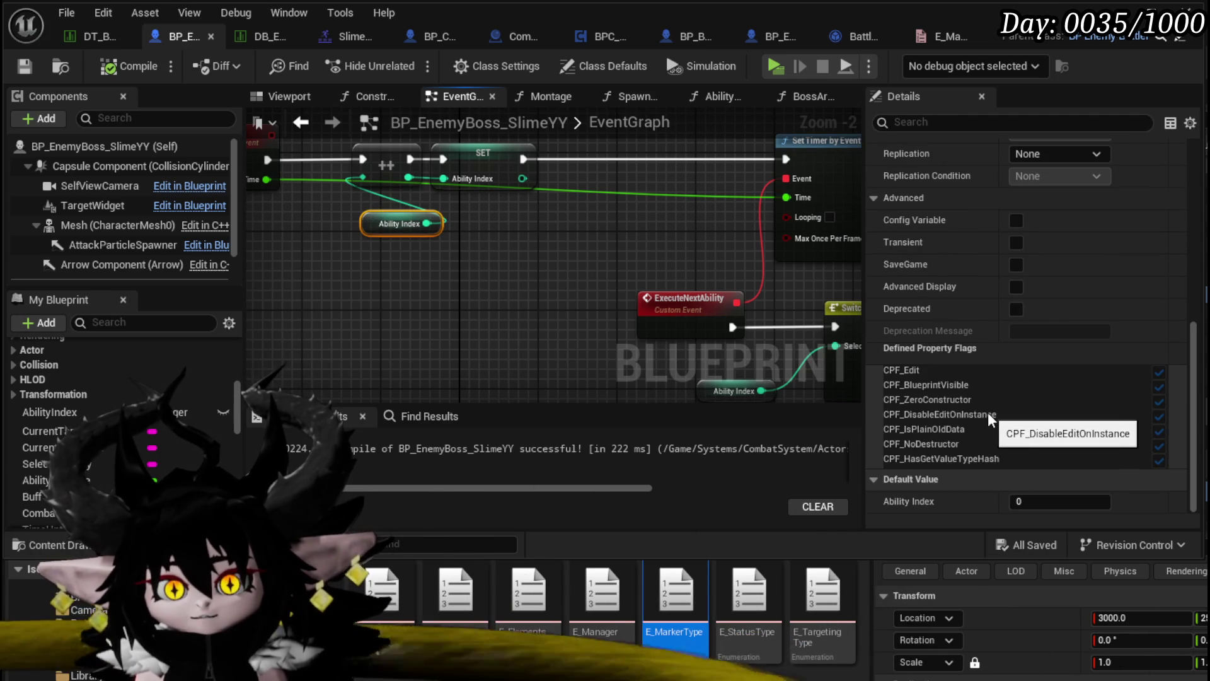
left_click(1057, 501)
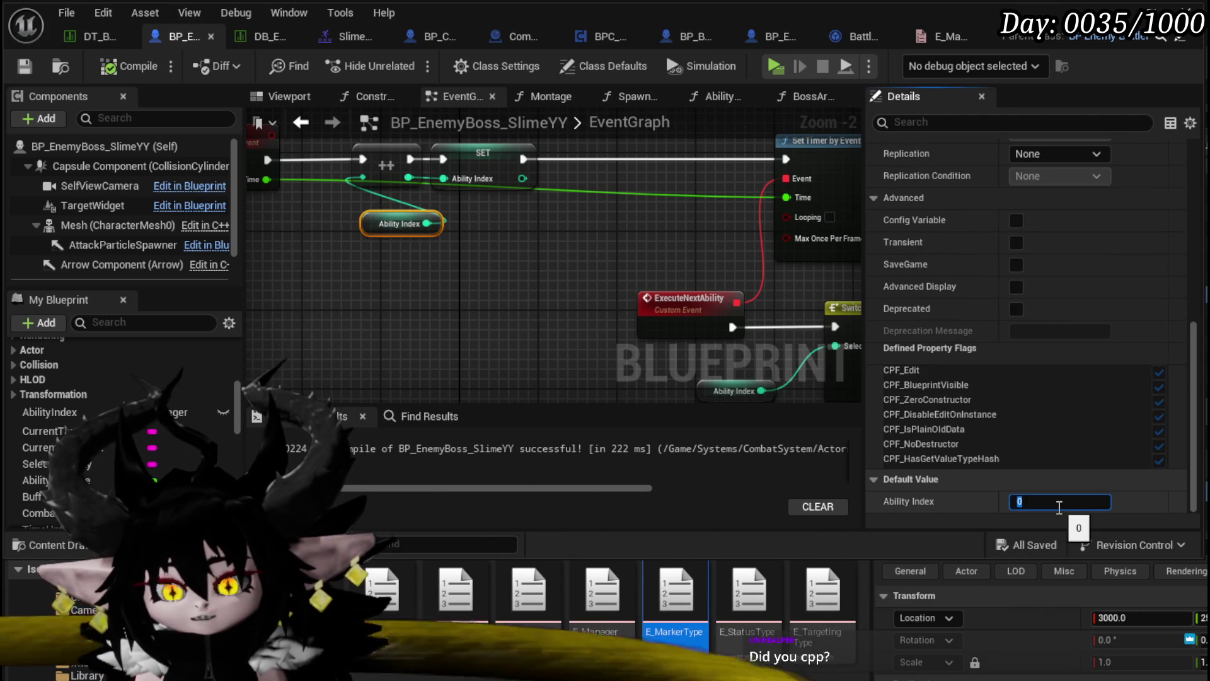
type("-1")
left_click(508, 293)
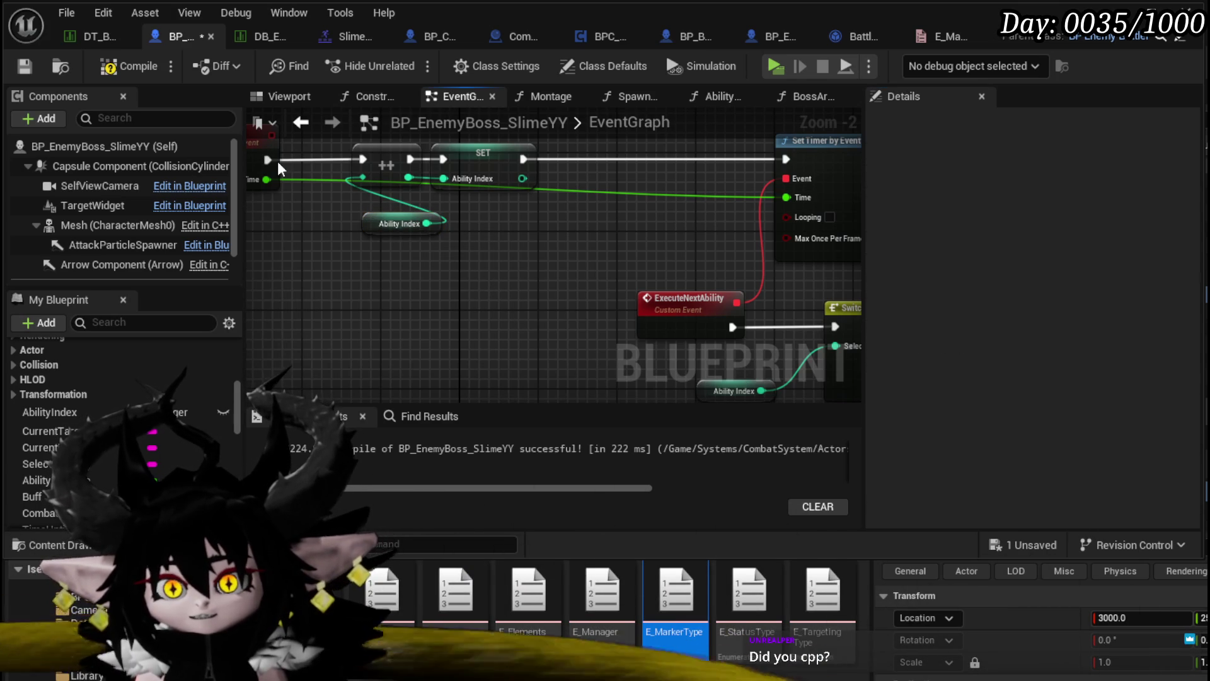
left_click(130, 66)
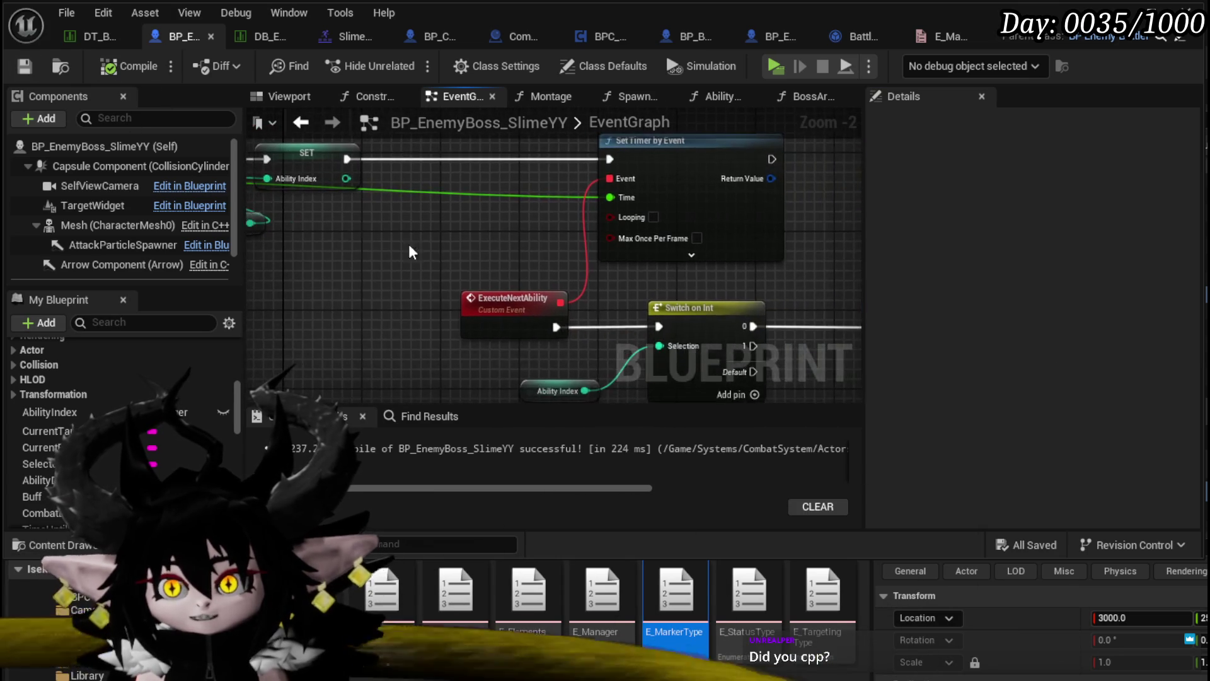
Shift the Set Timer by Event node right and review the SetTimer group and ability chain.
scroll(369, 227, "down", 2)
left_click(591, 207)
left_click_drag(592, 207, 618, 207)
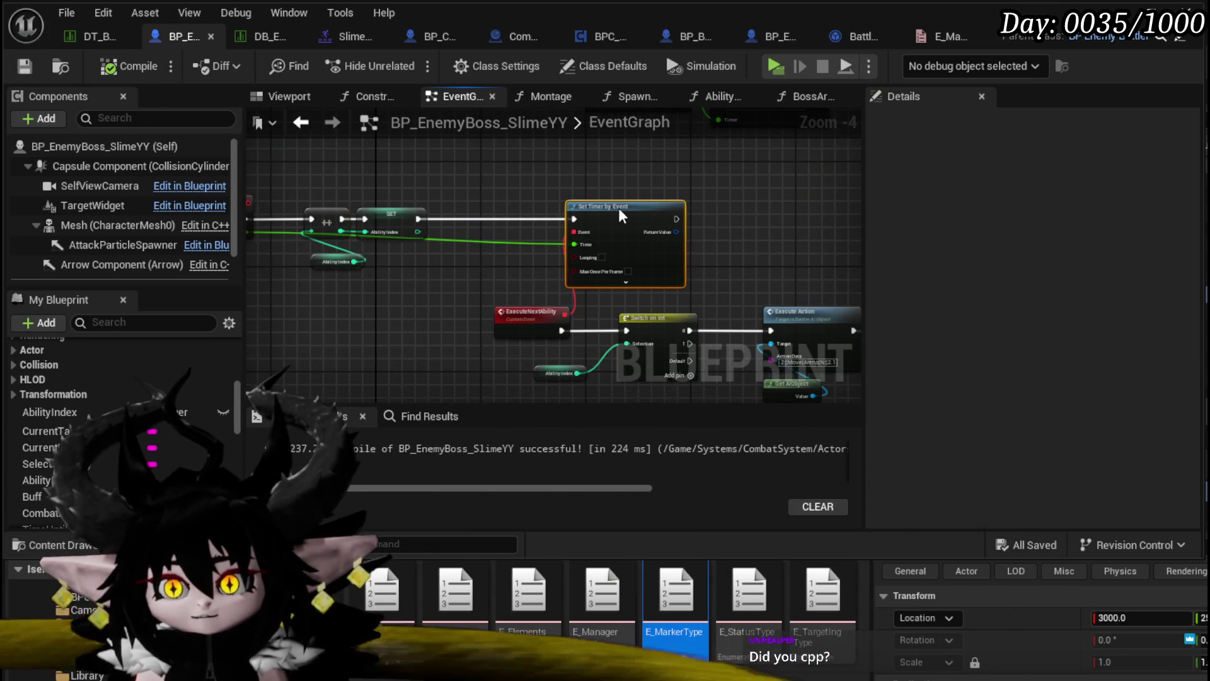
mouse_move(294, 280)
left_mouse_down()
mouse_move(486, 196)
mouse_move(609, 214)
left_mouse_up()
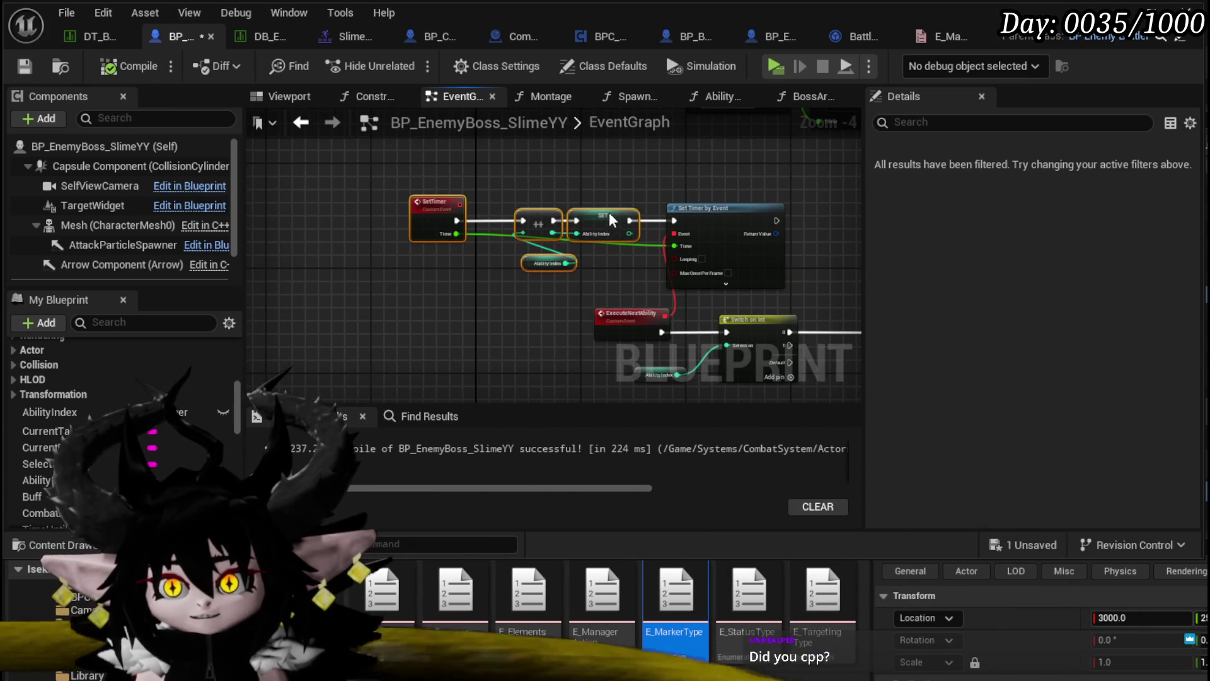
left_click(437, 203)
left_click(487, 186)
mouse_move(486, 186)
left_mouse_down()
mouse_move(452, 296)
mouse_move(357, 335)
left_mouse_up()
left_click_drag(855, 356, 687, 346)
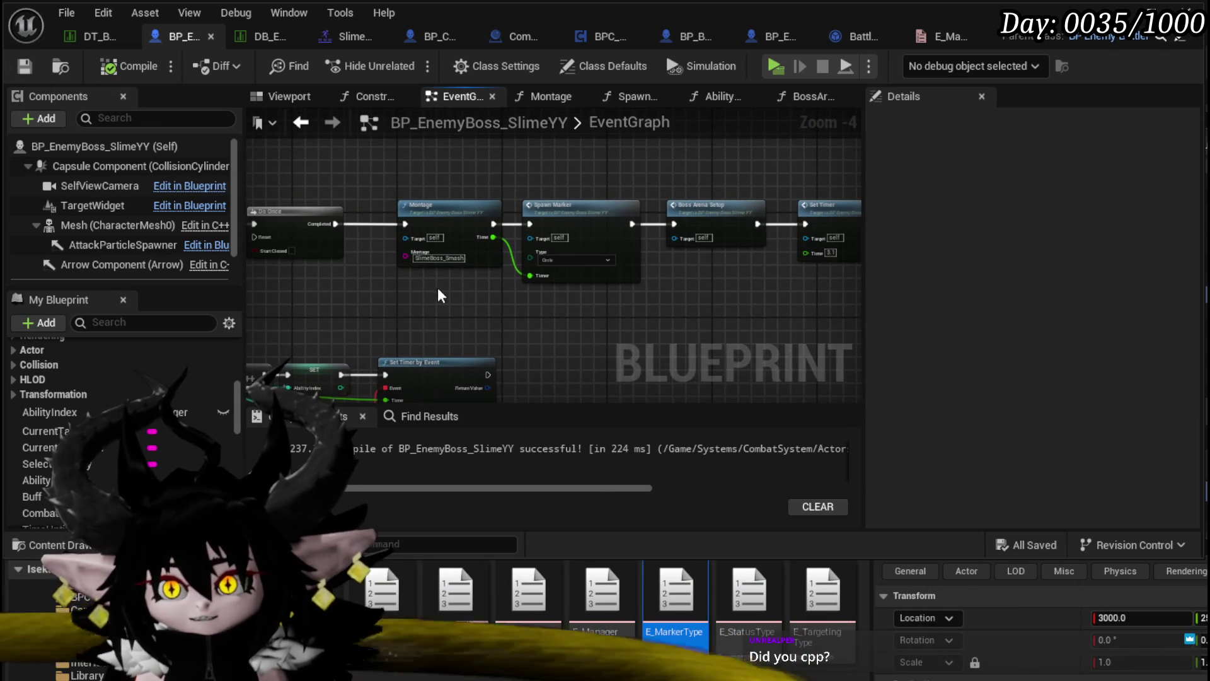
scroll(644, 285, "up", 4)
scroll(644, 285, "down", 5)
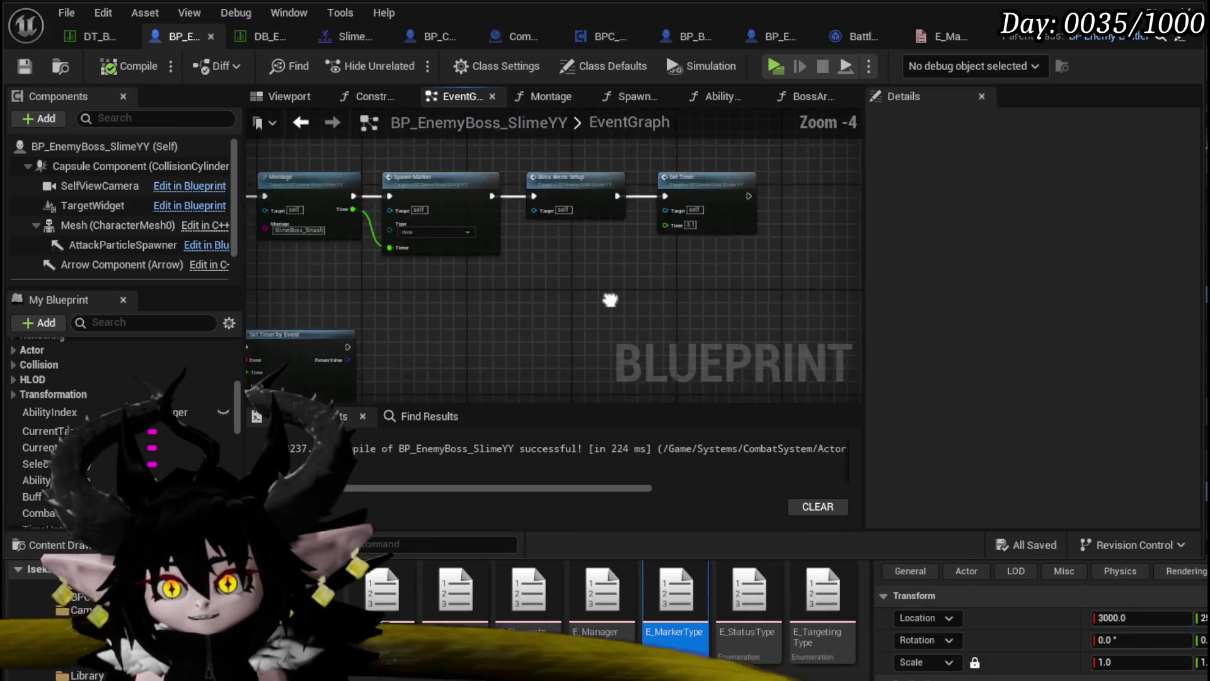
left_click_drag(459, 297, 247, 306)
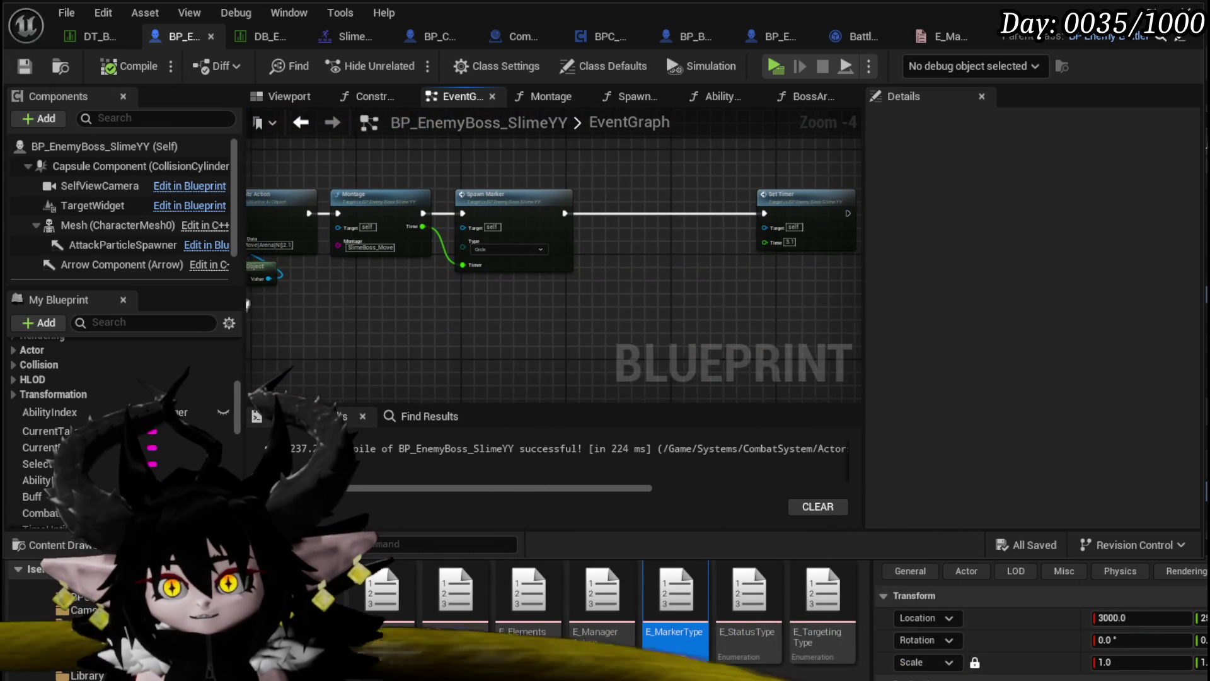
left_click(793, 202)
mouse_move(690, 202)
left_mouse_down()
mouse_move(624, 240)
mouse_move(440, 300)
left_mouse_up()
Shift AbilityIndex and Switch on Int left and move Get AIObject above Execute Action.
left_click(312, 244)
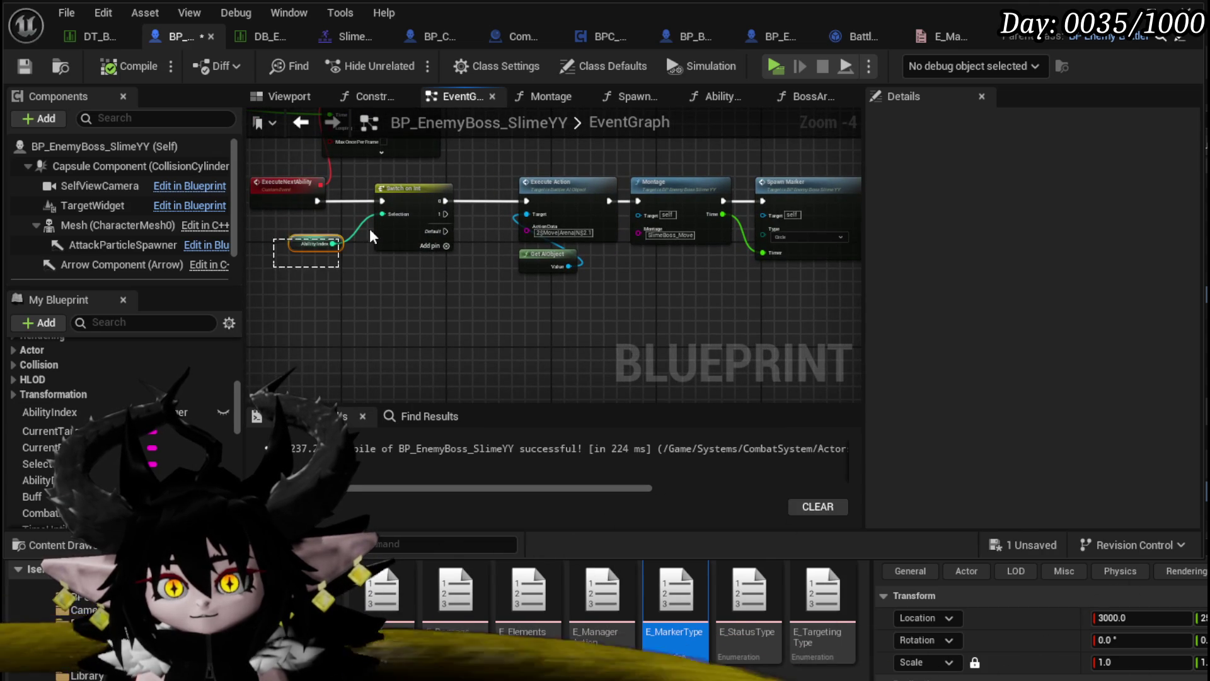
left_click(400, 203, "ctrl")
left_click_drag(399, 202, 381, 201)
left_click_drag(484, 305, 344, 310)
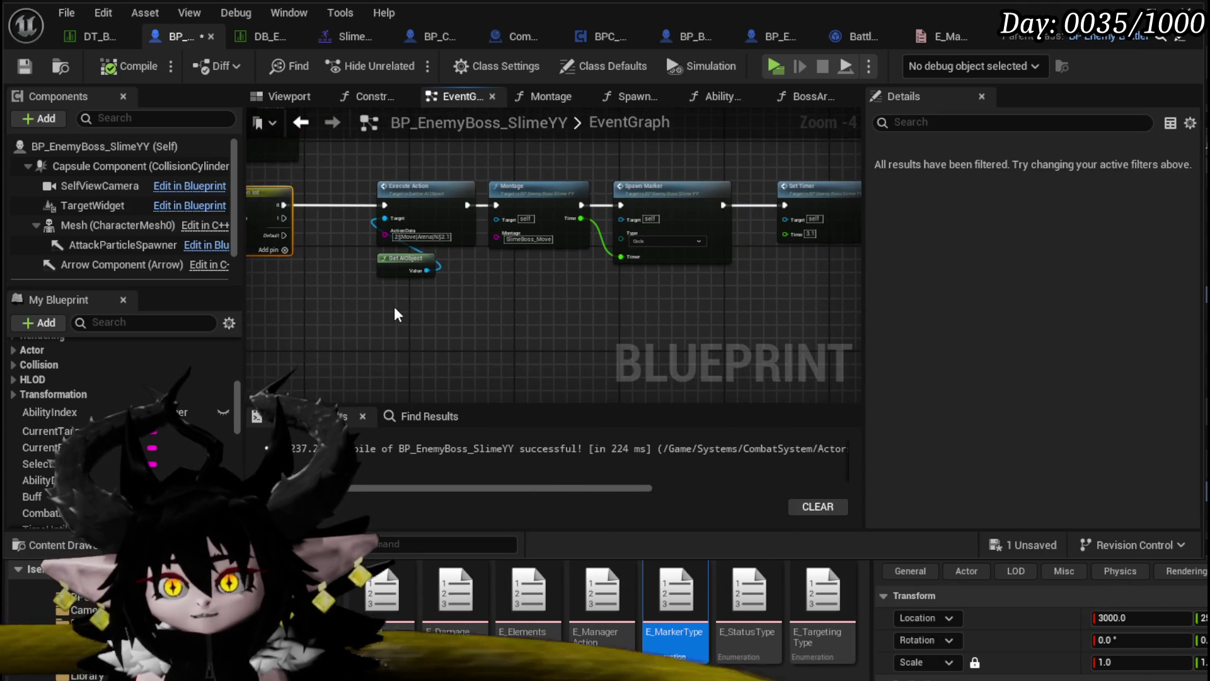
left_click_drag(391, 267, 391, 145)
mouse_move(460, 315)
left_mouse_down()
mouse_move(392, 317)
mouse_move(388, 306)
left_mouse_up()
left_click(384, 318)
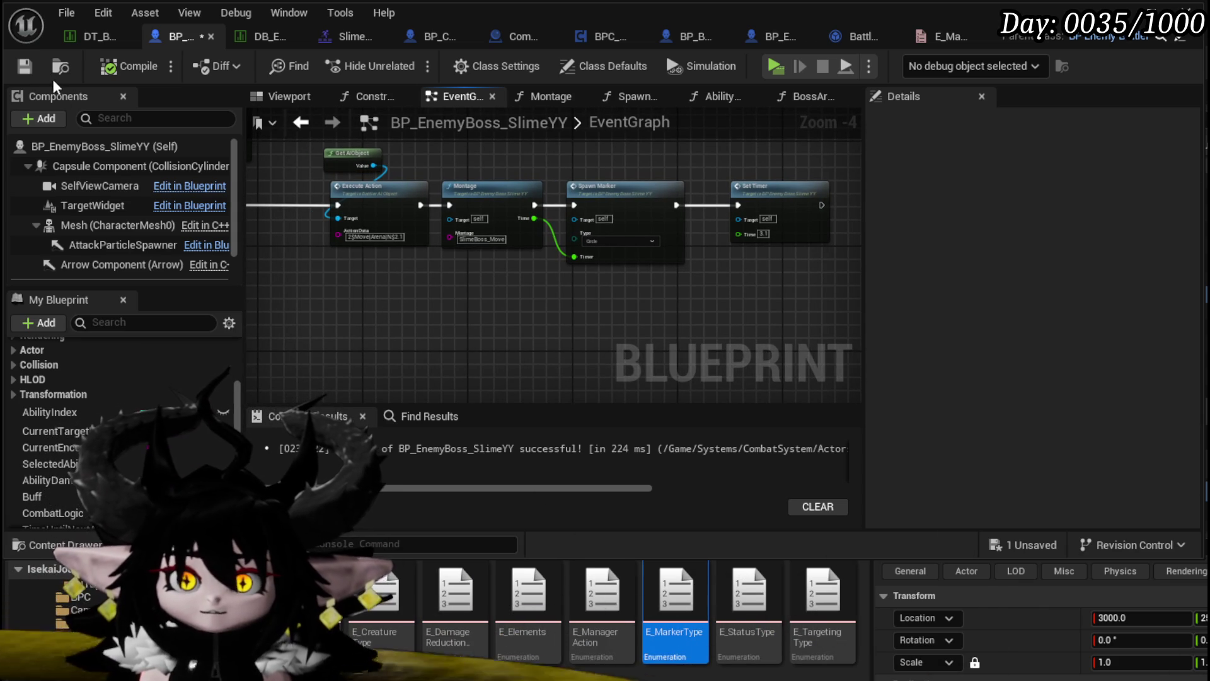
mouse_move(451, 270)
left_mouse_down()
mouse_move(419, 251)
mouse_move(521, 252)
mouse_move(460, 289)
left_mouse_up()
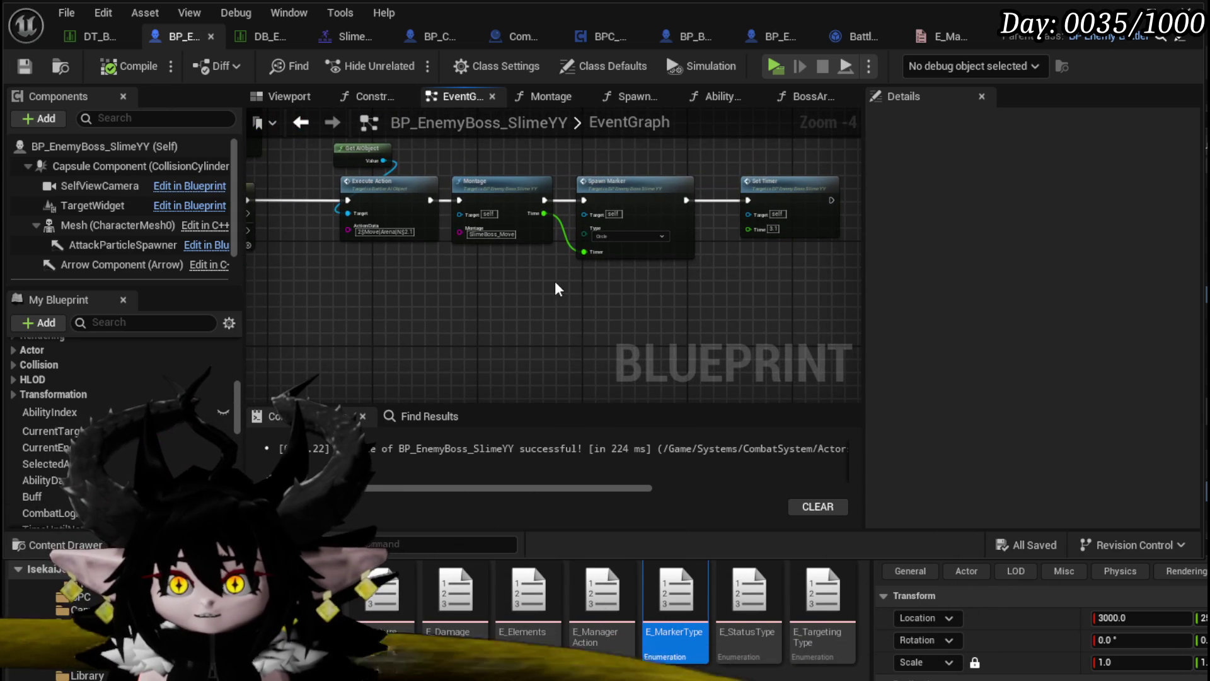
mouse_move(559, 281)
left_mouse_down()
mouse_move(565, 289)
mouse_move(426, 307)
left_mouse_up()
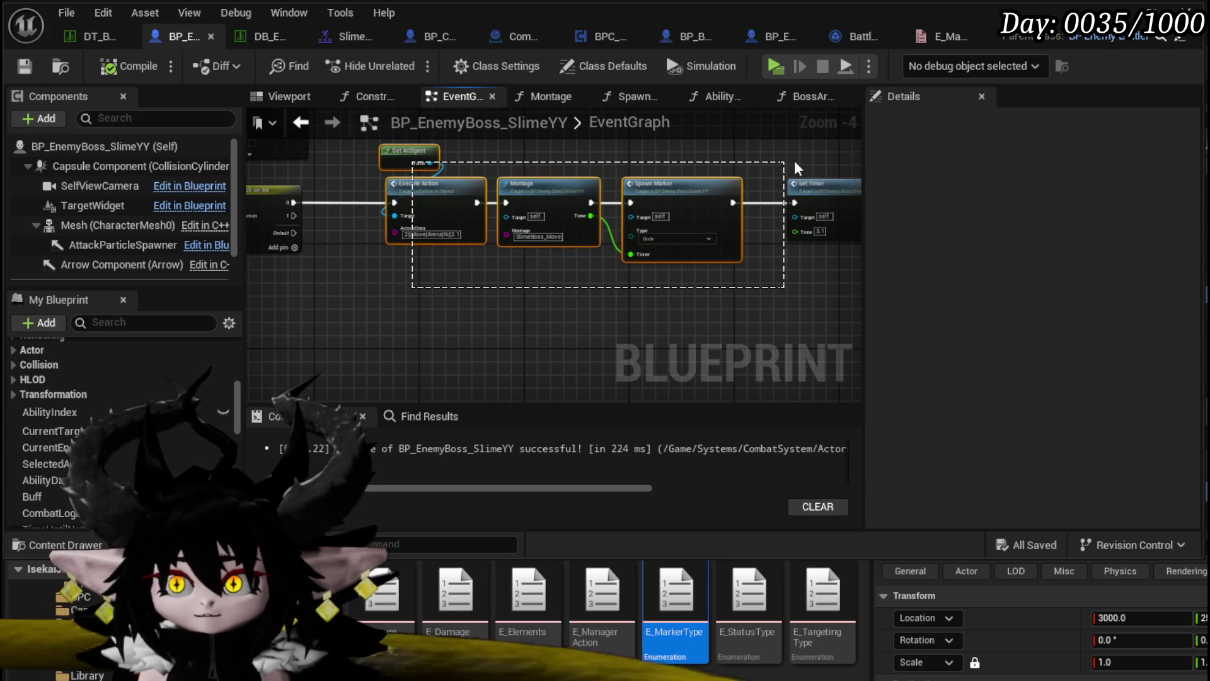
Duplicate the Execute Action chain and wire Switch on Int output 1 to the copy.
left_click_drag(783, 160, 807, 163)
key("ctrl+c")
key("ctrl+v")
mouse_move(292, 216)
left_mouse_down()
mouse_move(374, 320)
mouse_move(457, 259)
mouse_move(381, 327)
left_mouse_up()
Change the copy's Action Data to 2$Move|Arena|E$2.1, then compile and save.
scroll(440, 309, "up", 3)
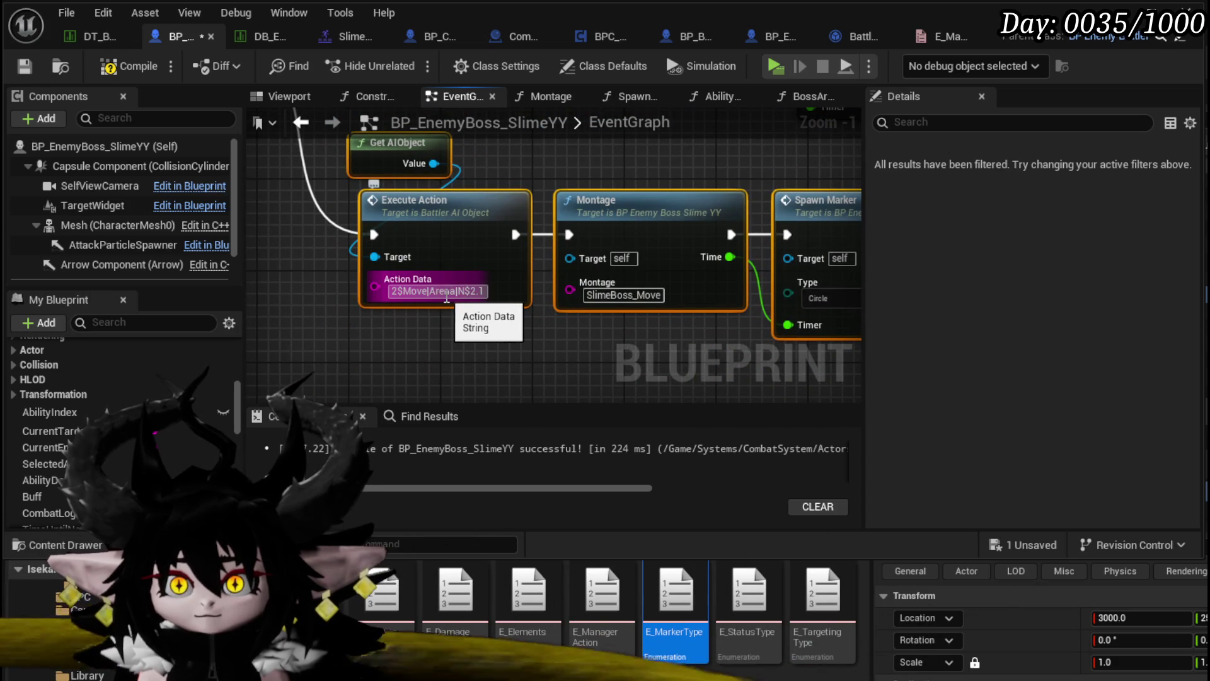
left_click(462, 291)
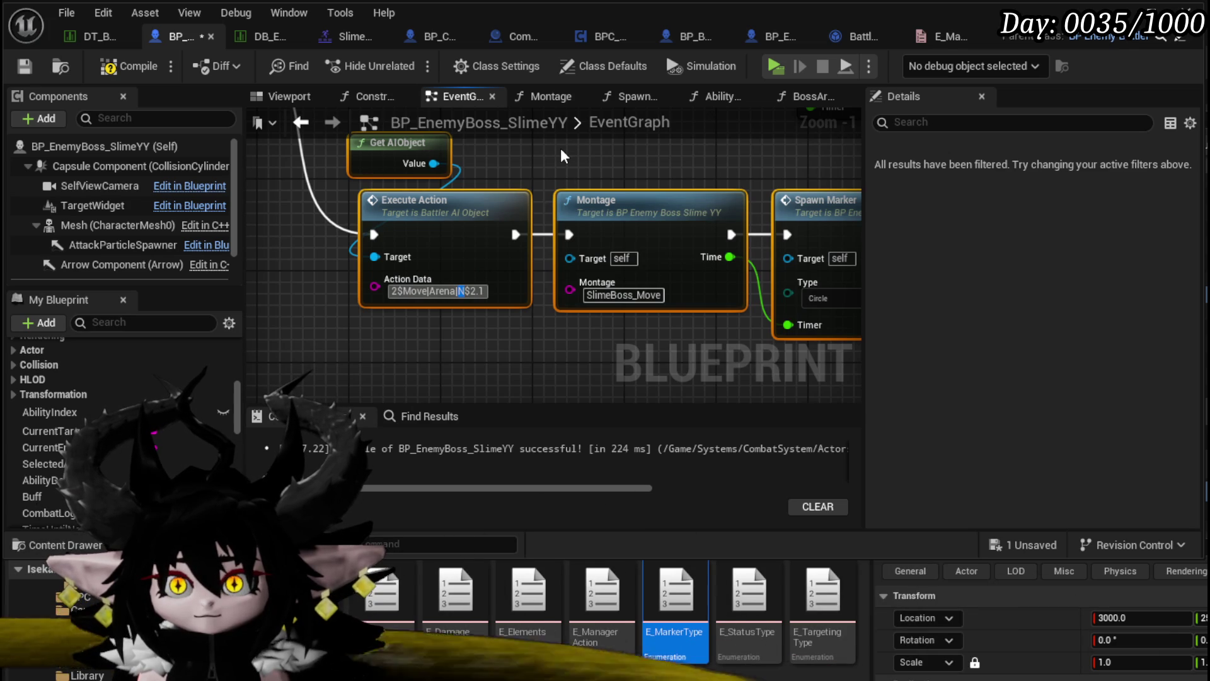
type("E")
left_click(607, 161)
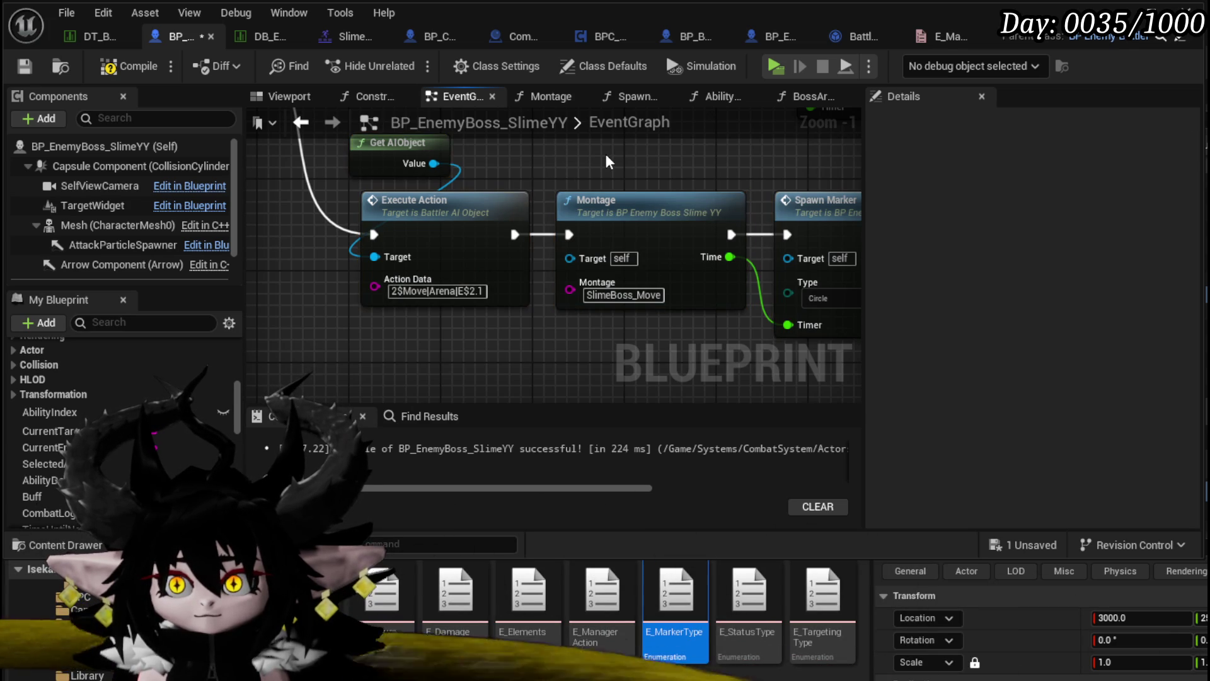
scroll(606, 161, "down", 2)
mouse_move(607, 161)
left_mouse_down()
mouse_move(300, 182)
mouse_move(488, 201)
left_mouse_up()
left_click(27, 66)
Pan across the graph to inspect the duplicated chain from Server_CombatSequence to its Set Timer.
scroll(648, 203, "down", 1)
left_click_drag(692, 235, 856, 309)
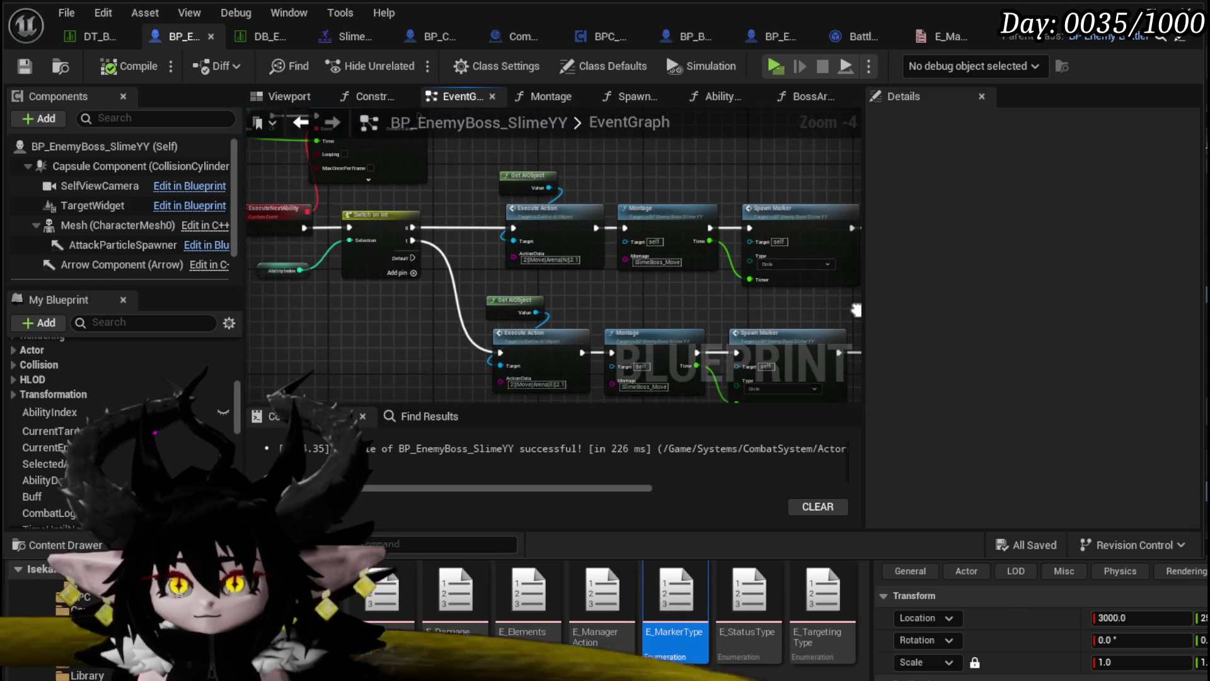
mouse_move(464, 247)
left_mouse_down()
mouse_move(637, 378)
mouse_move(640, 268)
mouse_move(356, 272)
left_mouse_up()
left_click_drag(773, 160, 772, 160)
left_click(338, 164)
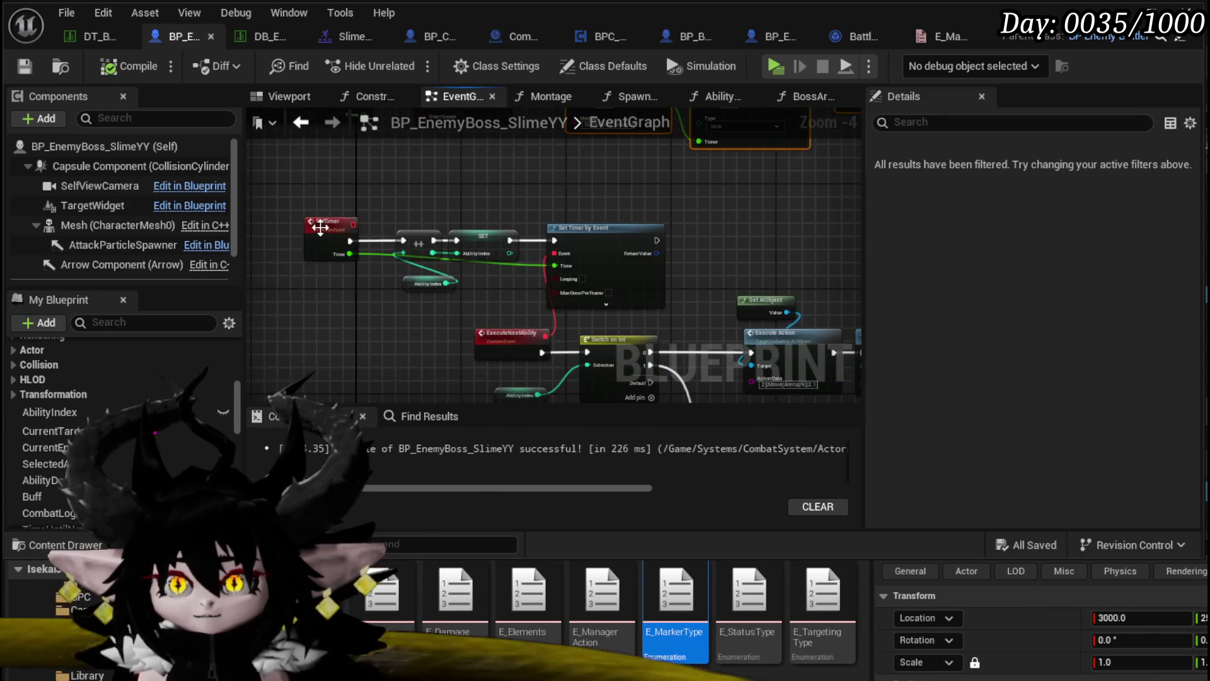
mouse_move(275, 193)
left_mouse_down()
mouse_move(493, 206)
mouse_move(535, 240)
mouse_move(386, 241)
left_mouse_up()
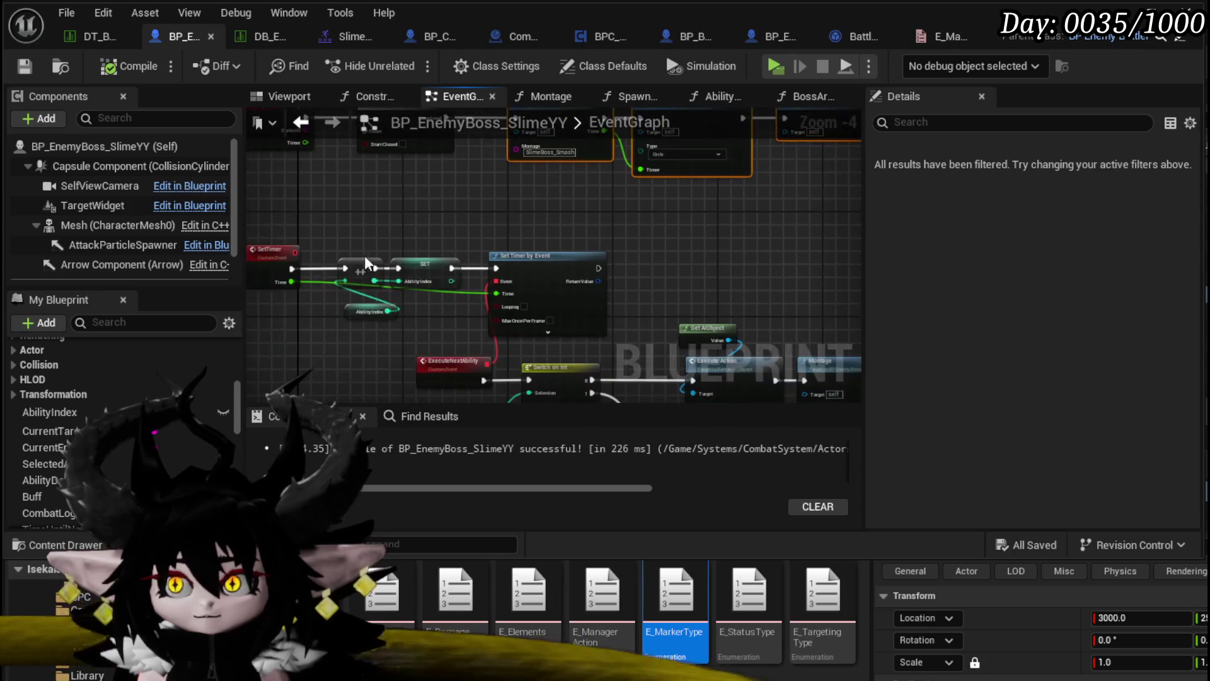
left_click_drag(327, 280, 359, 194)
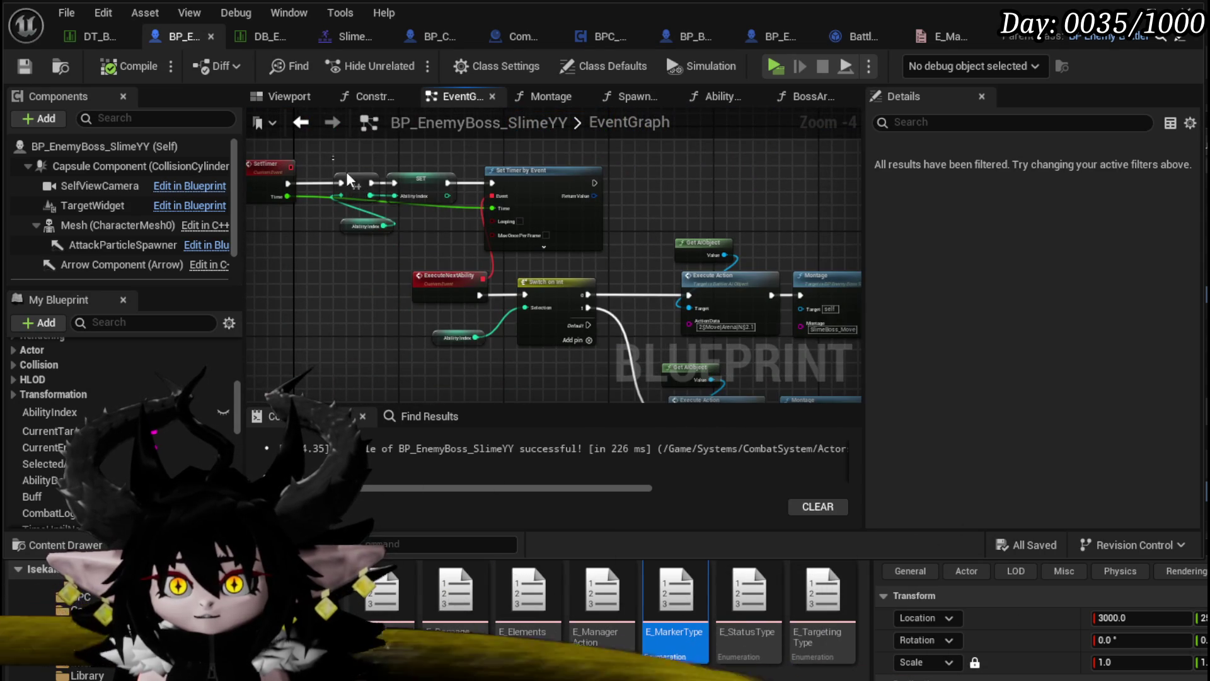
left_click_drag(443, 248, 385, 151)
scroll(766, 199, "up", 3)
left_click_drag(474, 231, 329, 273)
scroll(407, 305, "down", 1)
mouse_move(489, 324)
left_mouse_down()
mouse_move(221, 282)
mouse_move(315, 265)
mouse_move(284, 239)
mouse_move(416, 293)
mouse_move(327, 328)
mouse_move(25, 372)
left_mouse_up()
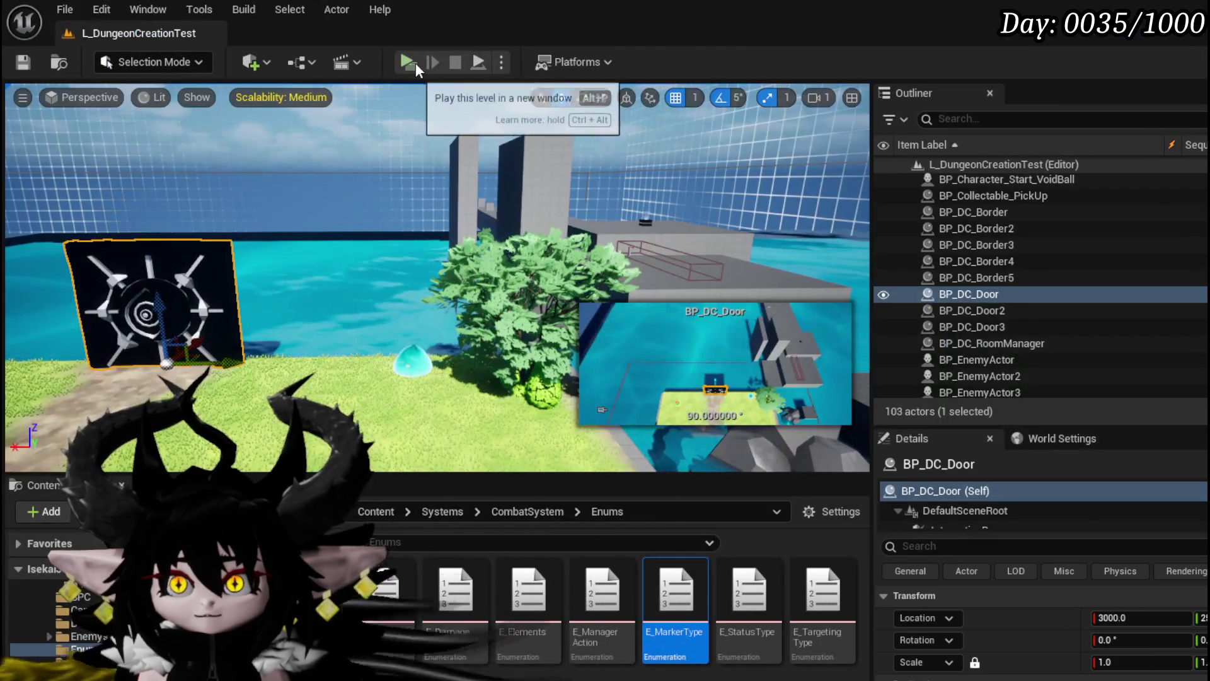
Play-test the level: run at the slimes, cast a water spell, block the boss twice, then stop.
left_click(415, 62)
key("w")
left_click(605, 341)
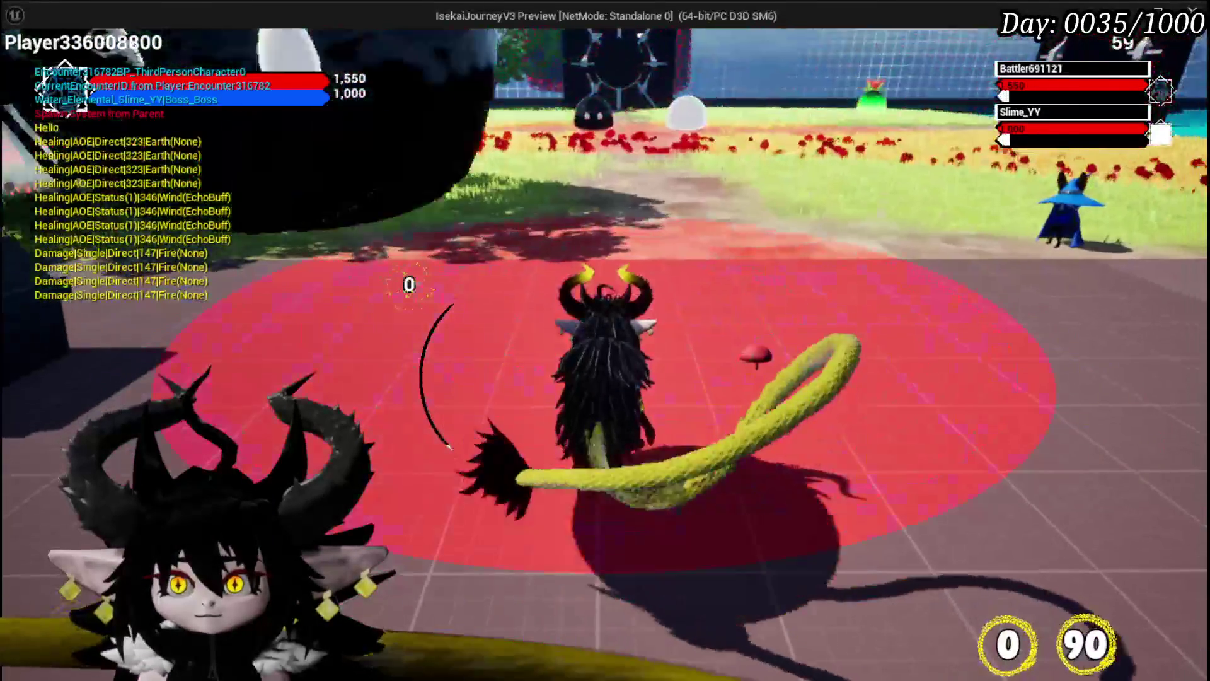
right_click(605, 340)
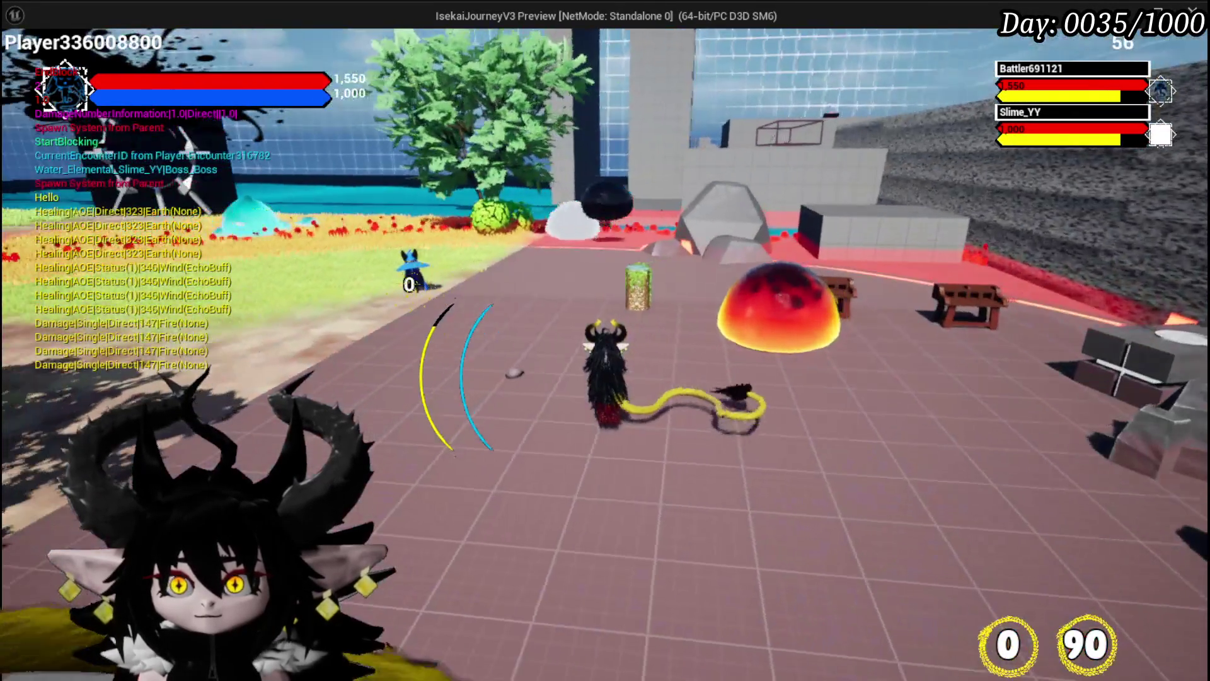
right_click(605, 340)
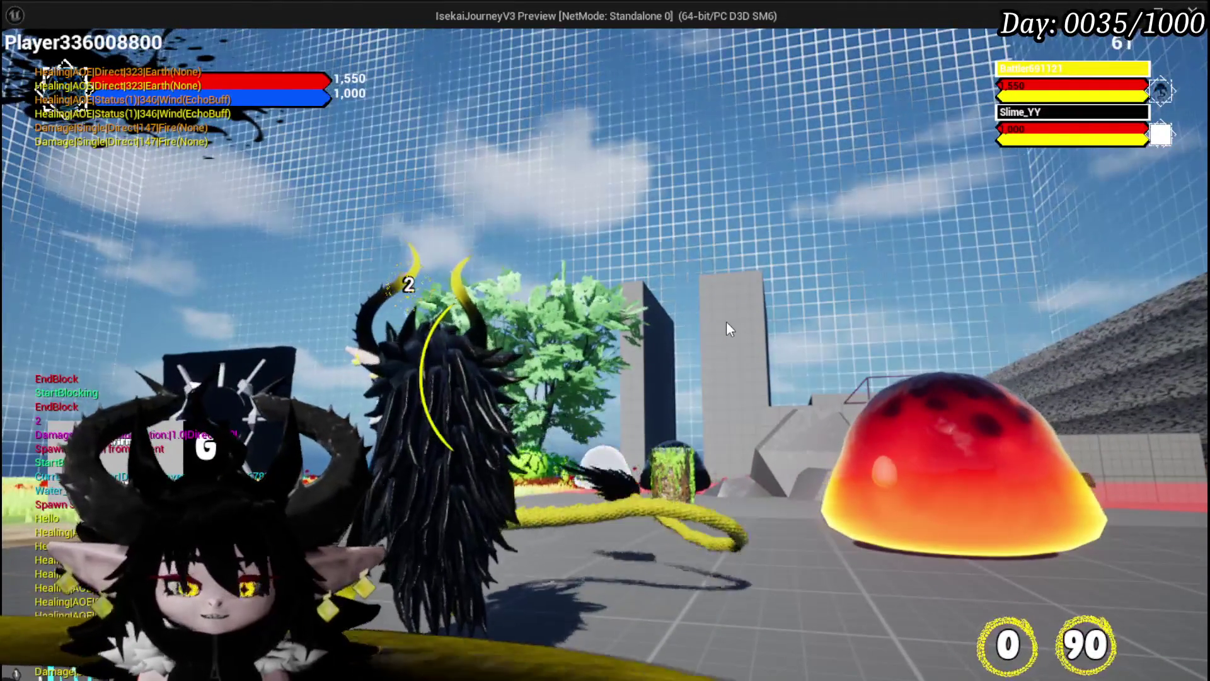
key("Escape")
key("ctrl+s")
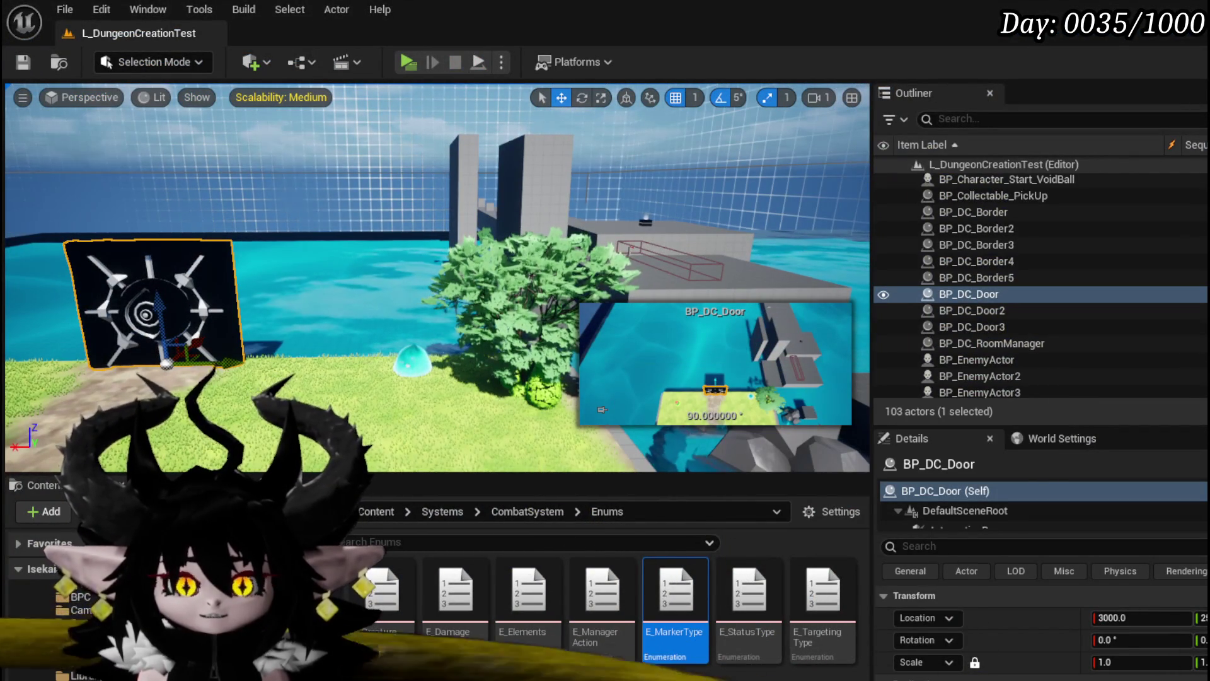
Switch to the BP_EnemyBoss_SlimeYY editor and pan to the duplicate chain's Set Timer and Execute Action.
key("alt+Tab")
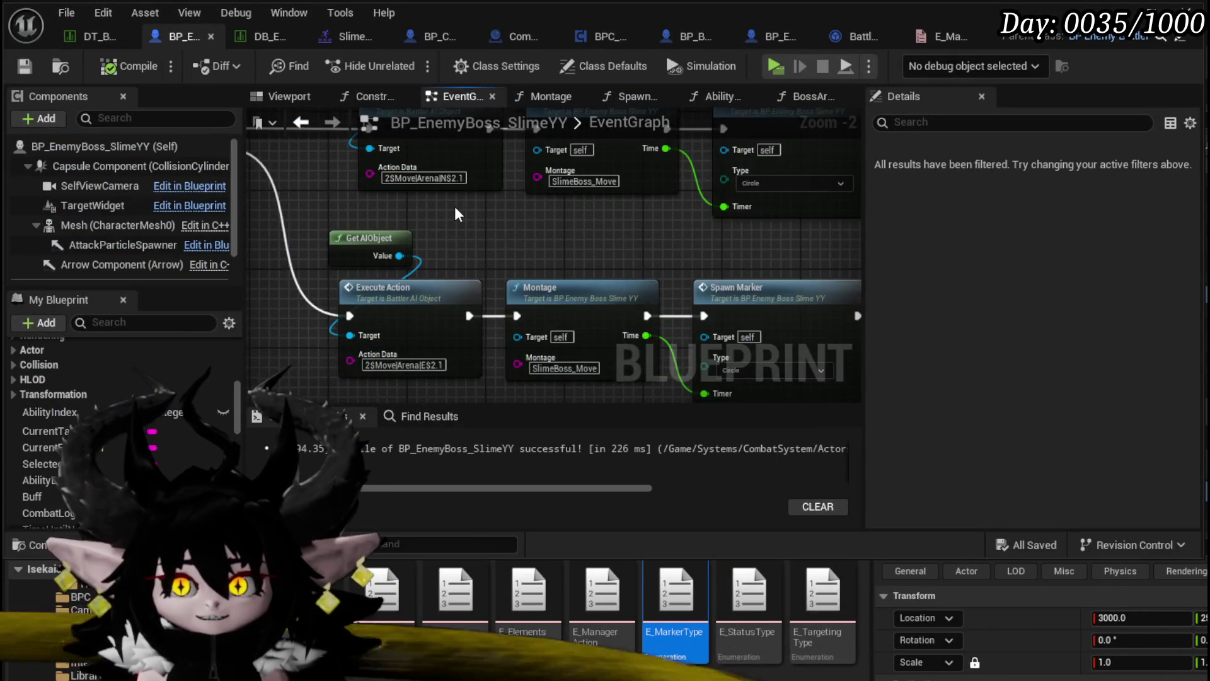
scroll(455, 206, "down", 2)
mouse_move(795, 236)
left_mouse_down()
mouse_move(551, 213)
mouse_move(573, 260)
mouse_move(677, 319)
left_mouse_up()
left_click_drag(584, 321, 767, 322)
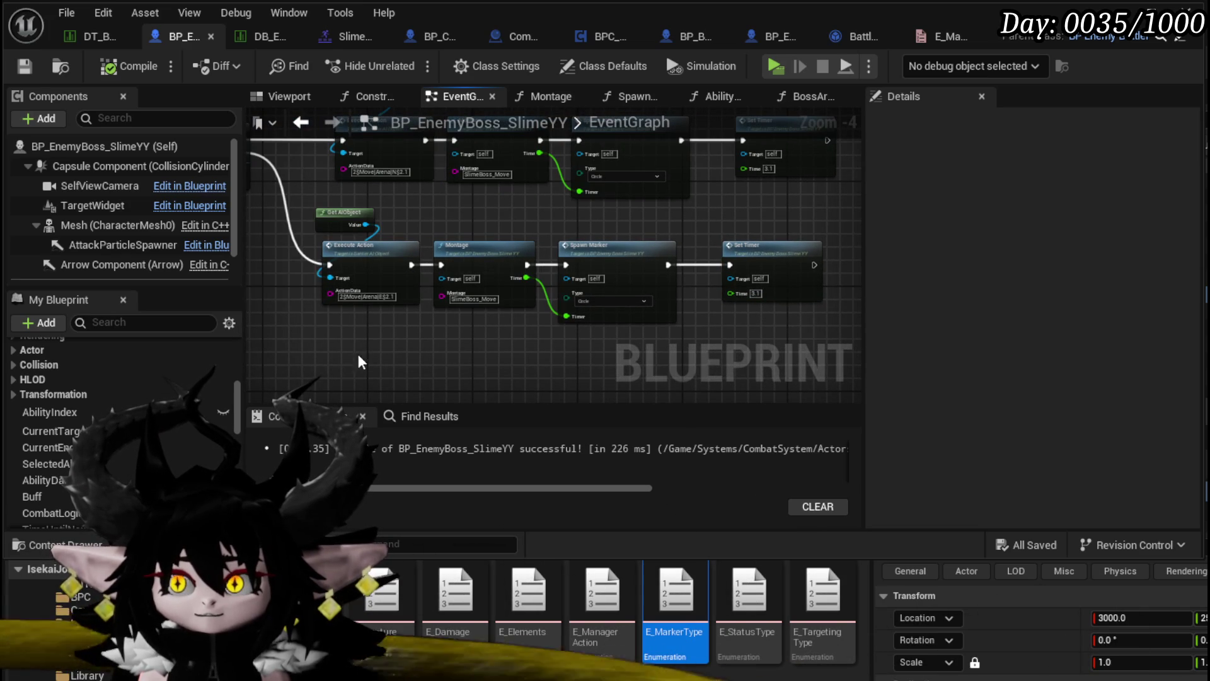
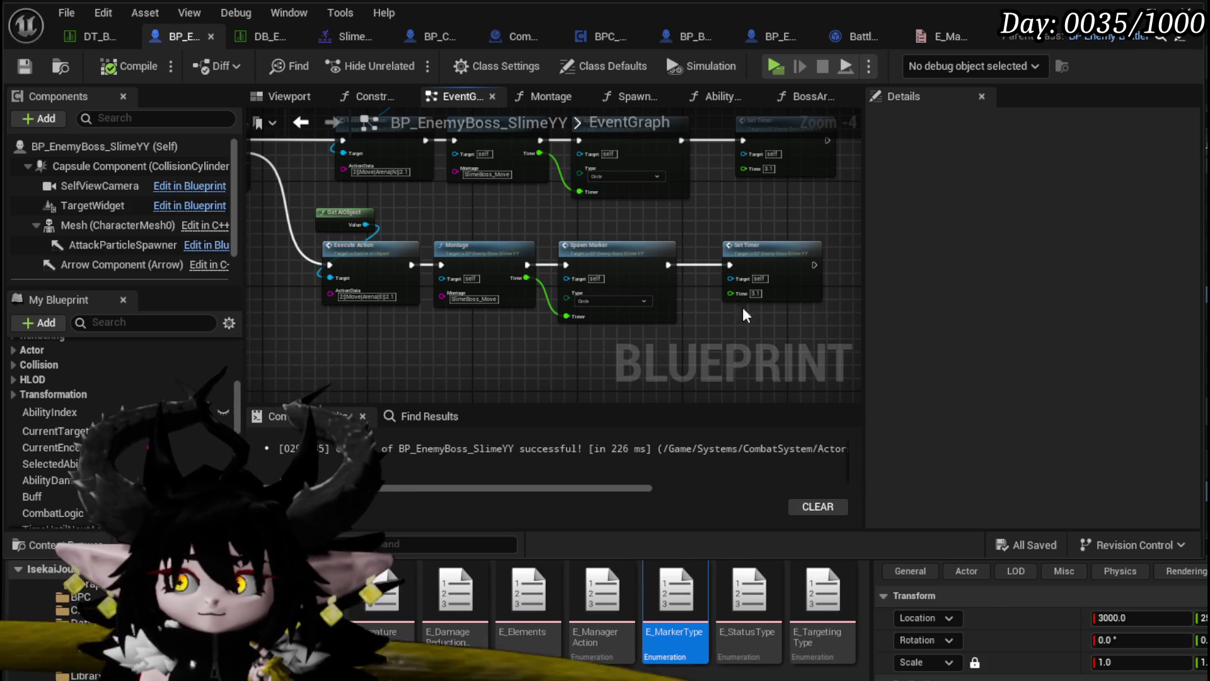
Inspect the boss's Execute Action data, 2$Move|Arena|E$2.1, then show BattlerAI_Object's GetAction graph.
mouse_move(735, 293)
left_mouse_down()
mouse_move(610, 298)
mouse_move(709, 252)
left_mouse_up()
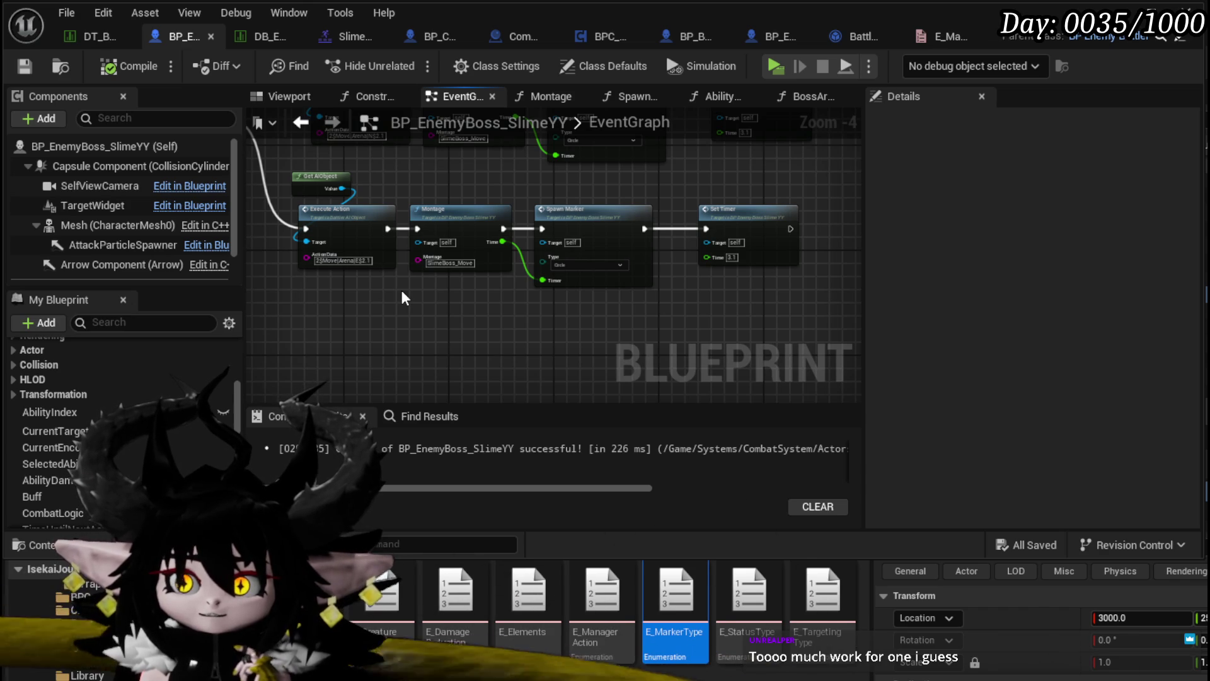
scroll(270, 274, "up", 4)
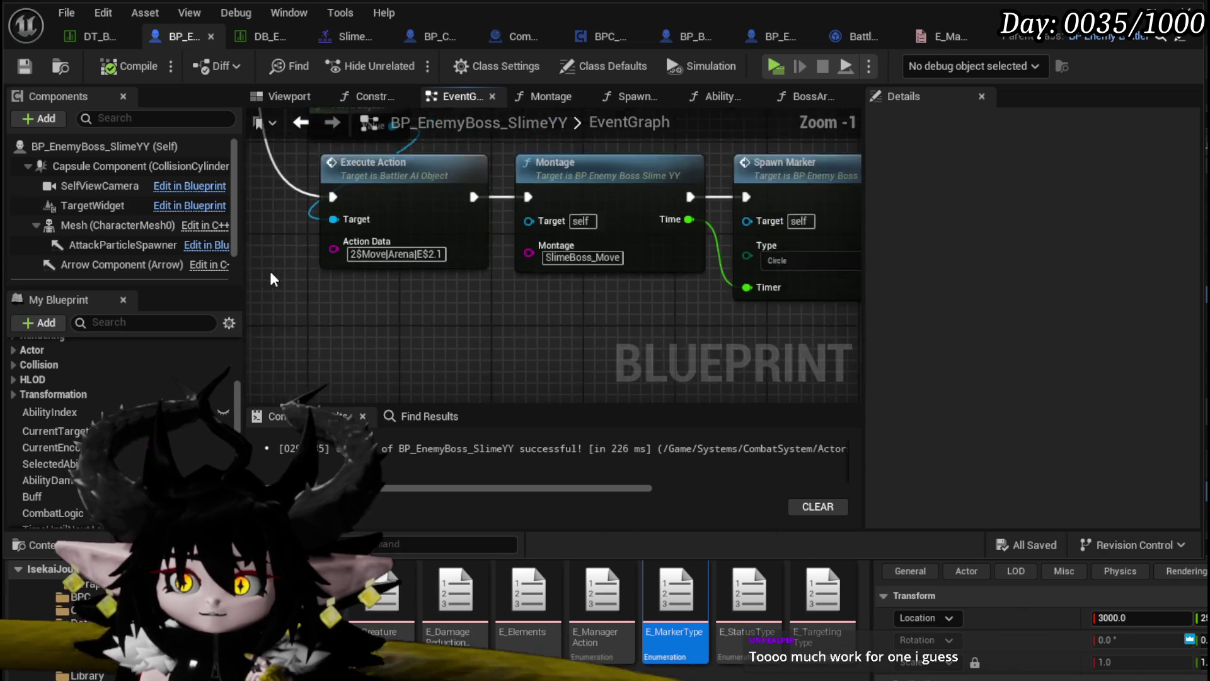
left_click_drag(381, 279, 430, 281)
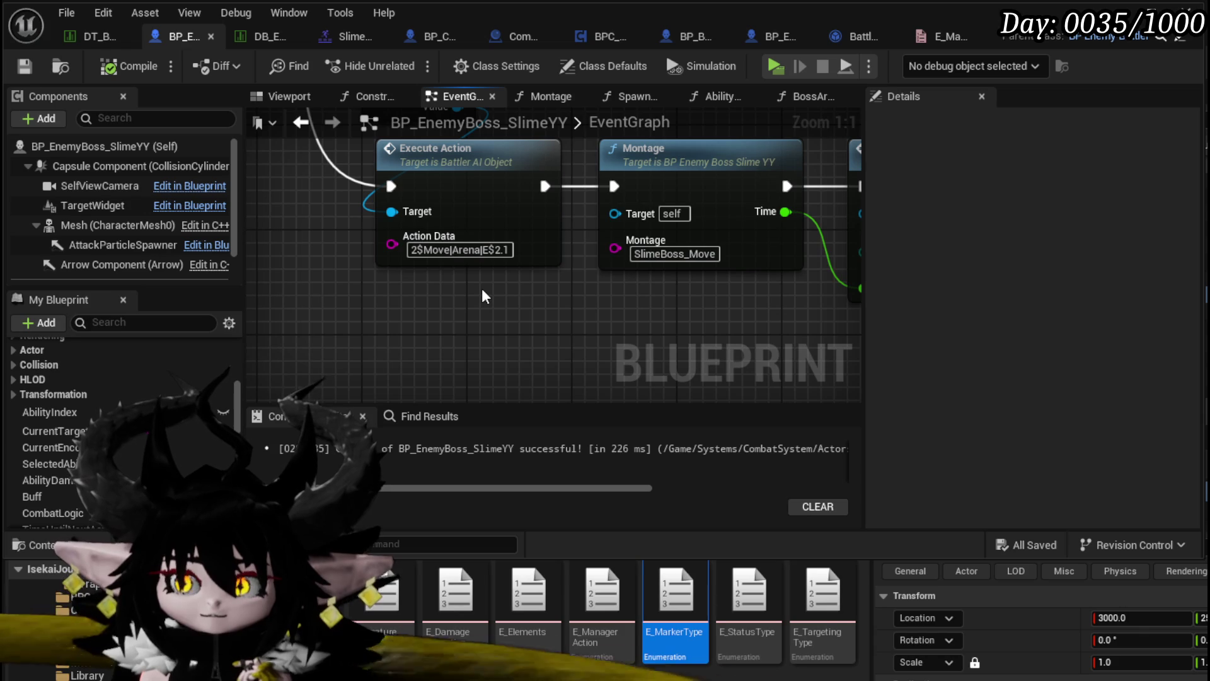
left_click(497, 250)
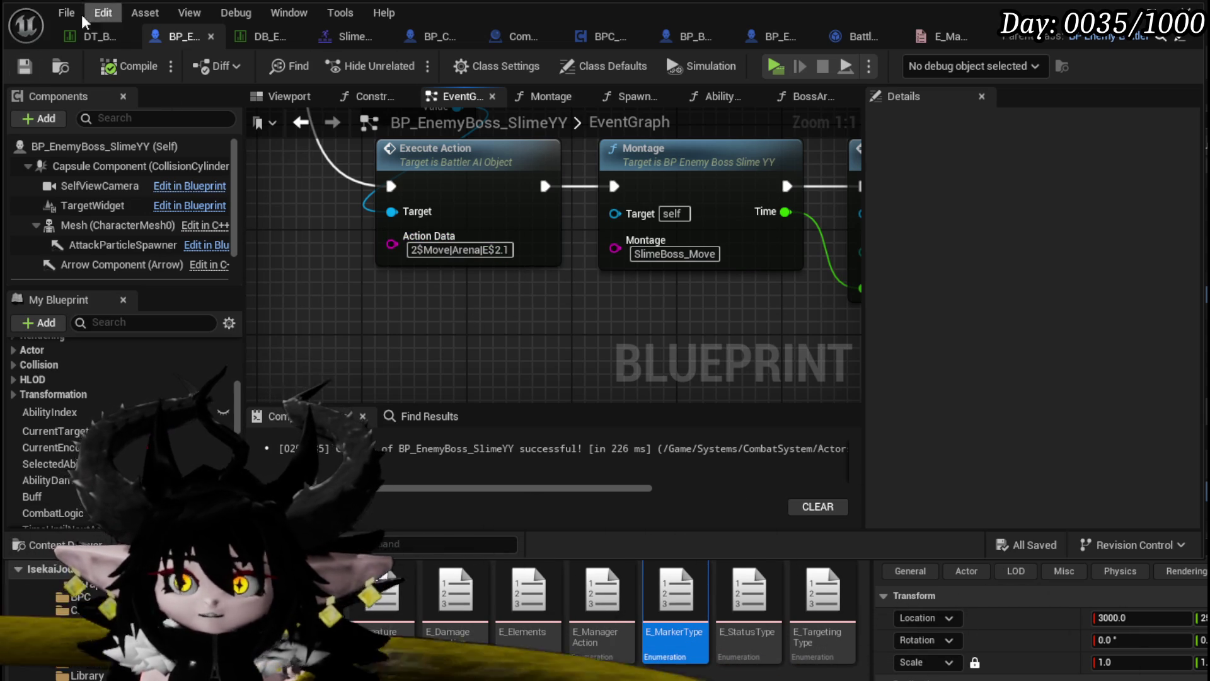
left_click(854, 37)
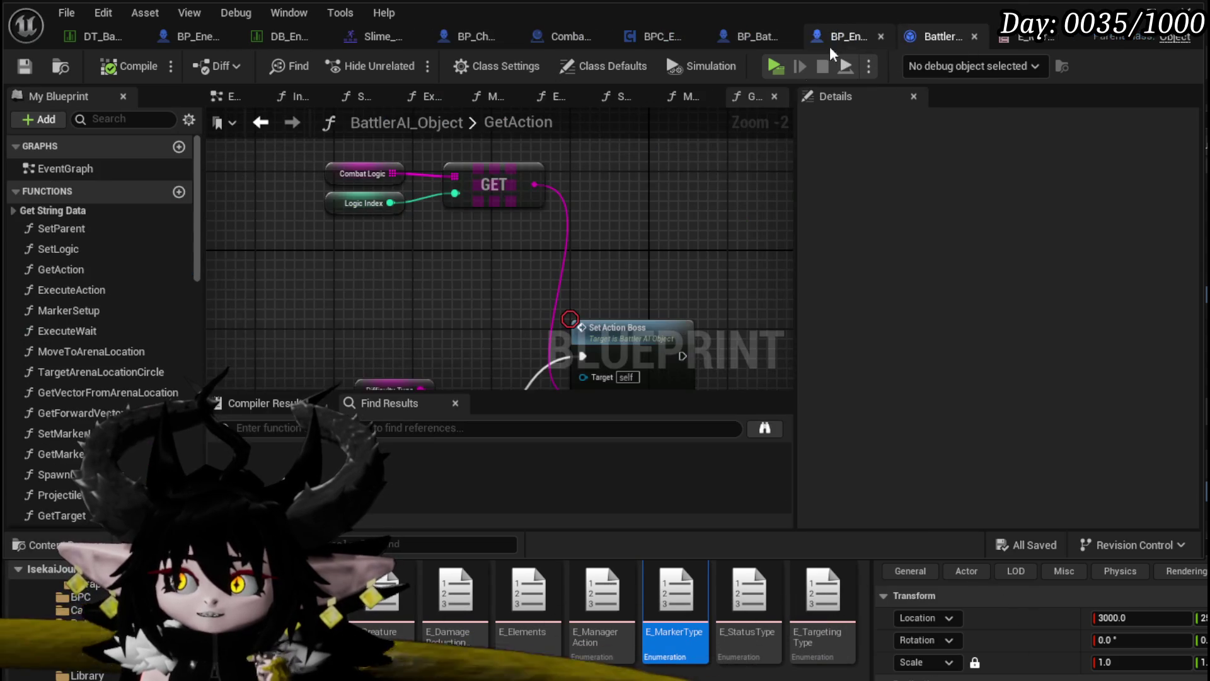
Put a breakpoint on the SetActionBoss function entry and start a Play-in-Editor test.
scroll(456, 267, "down", 4)
scroll(456, 267, "up", 4)
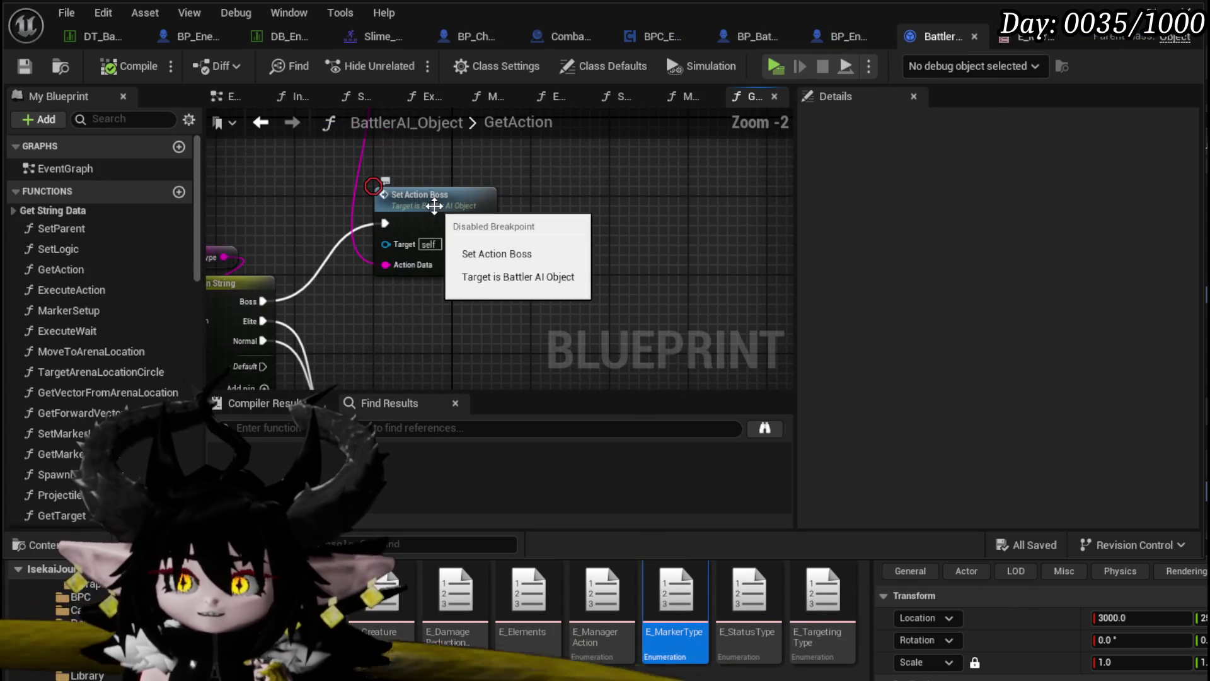
double_click(427, 204)
right_click(395, 283)
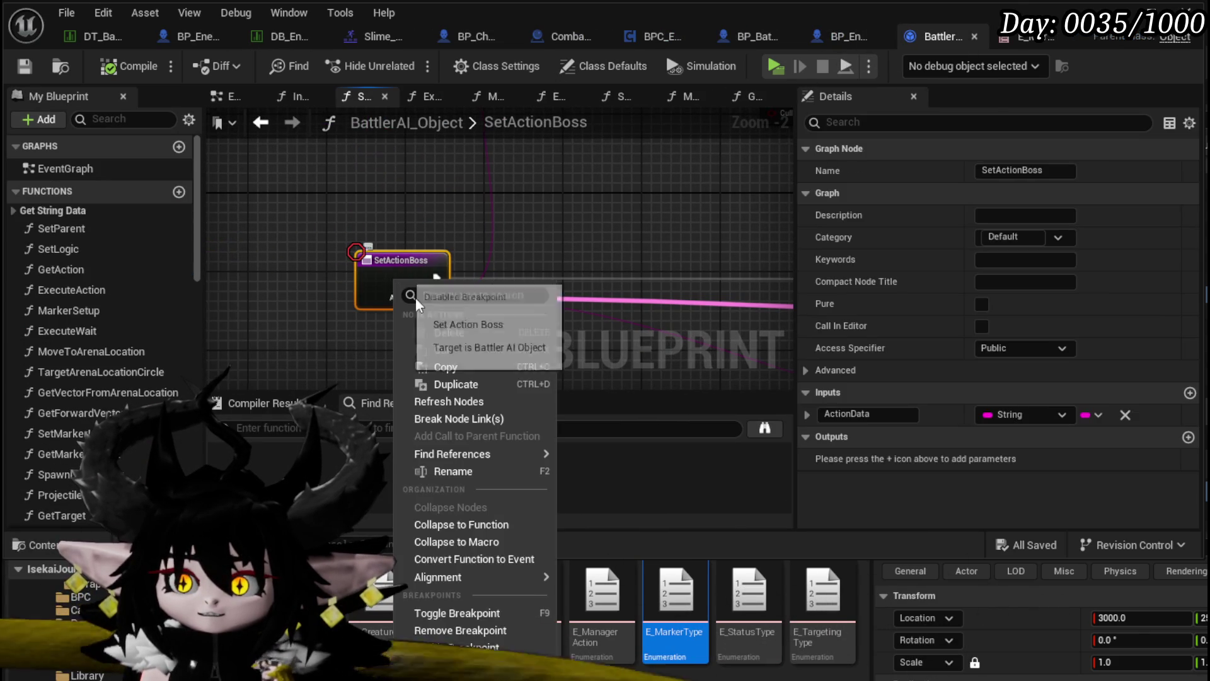
left_click(439, 649)
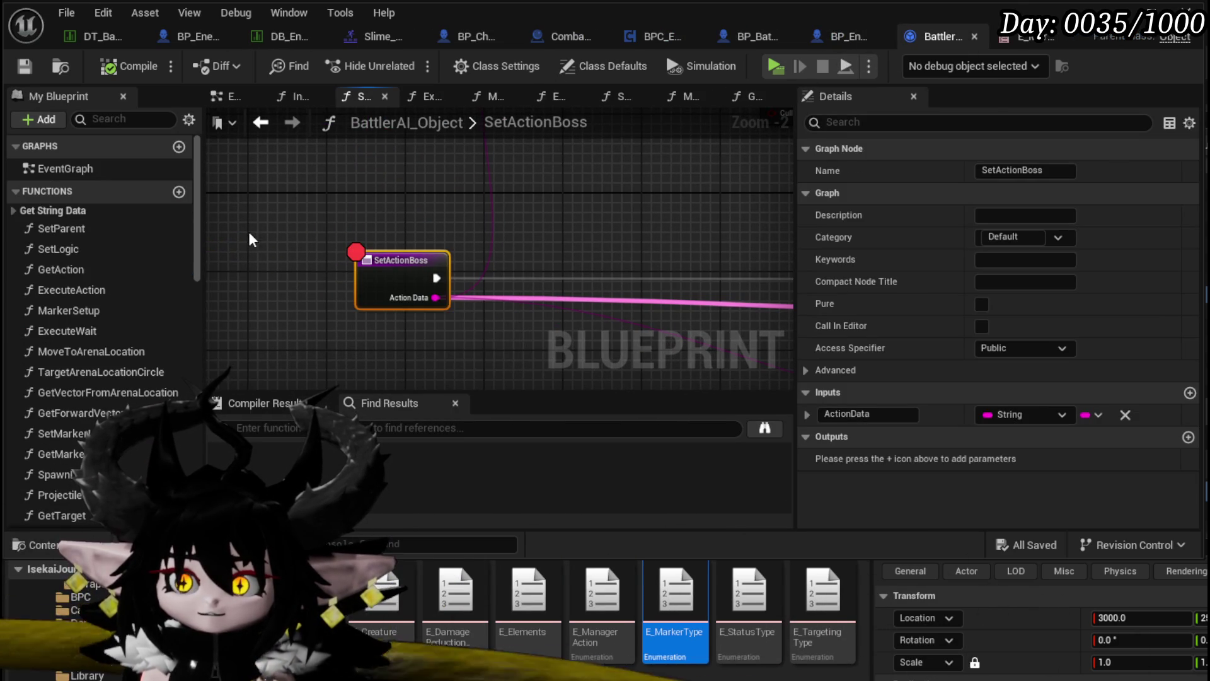
left_click(248, 232)
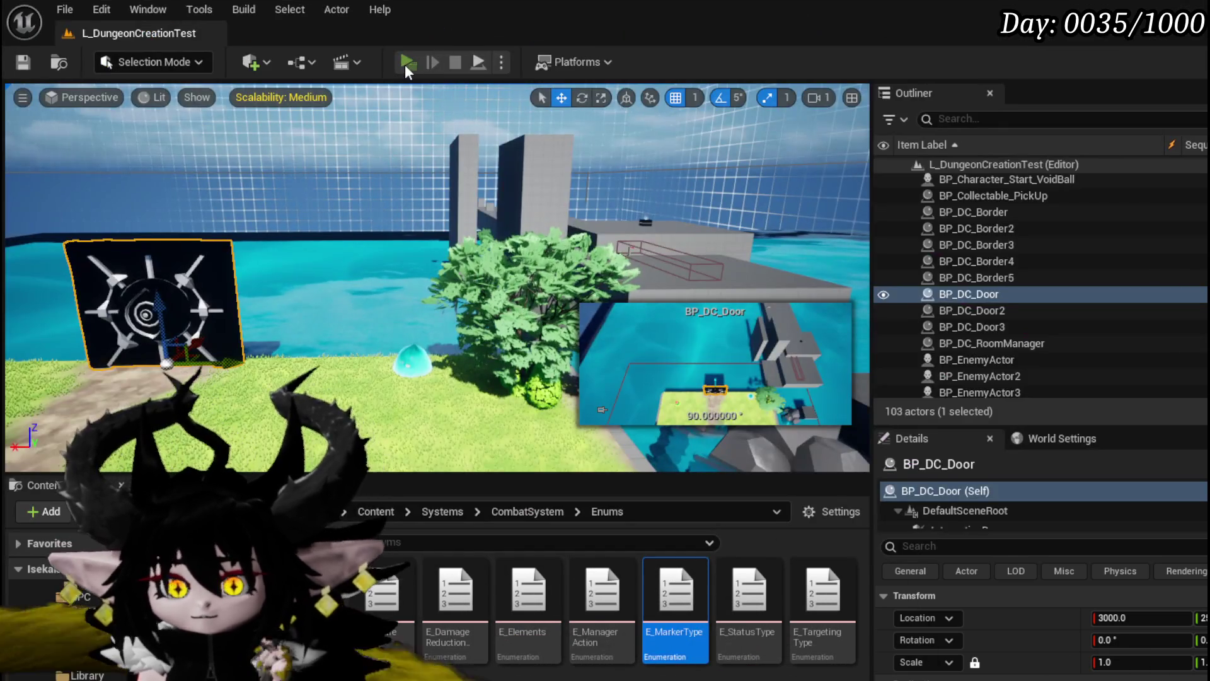
left_click(404, 63)
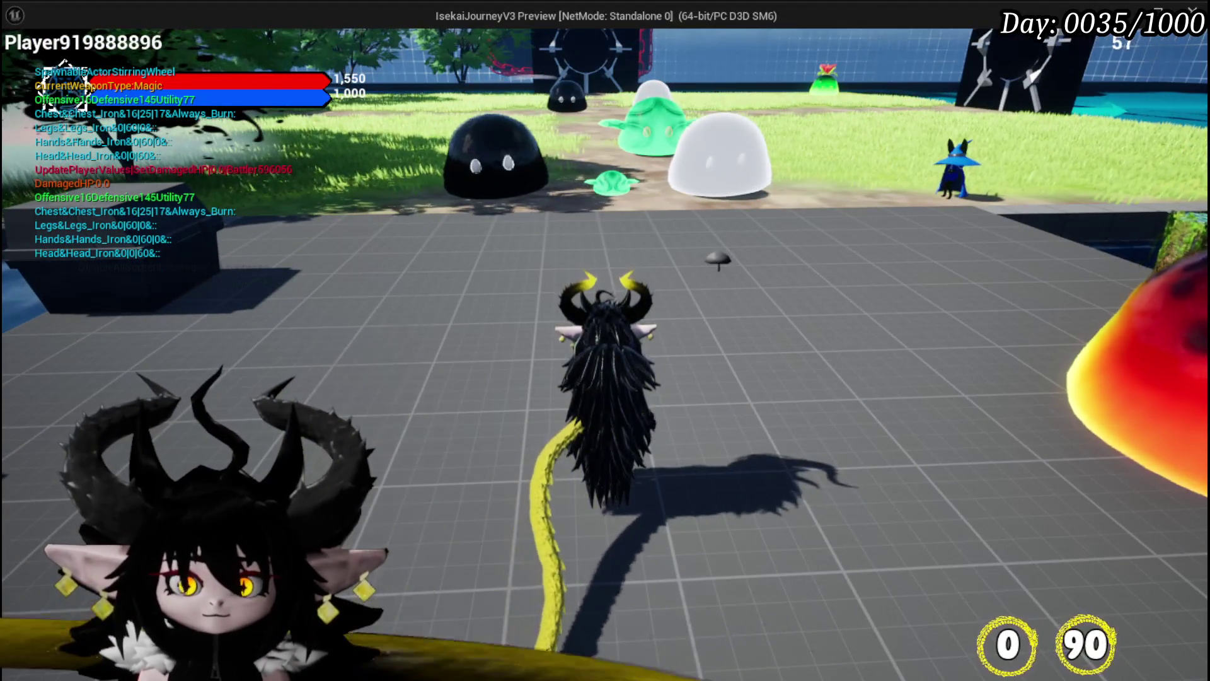
Walk to the slimes, cast a water splash, land whip hits on the boss, then exit.
key("w")
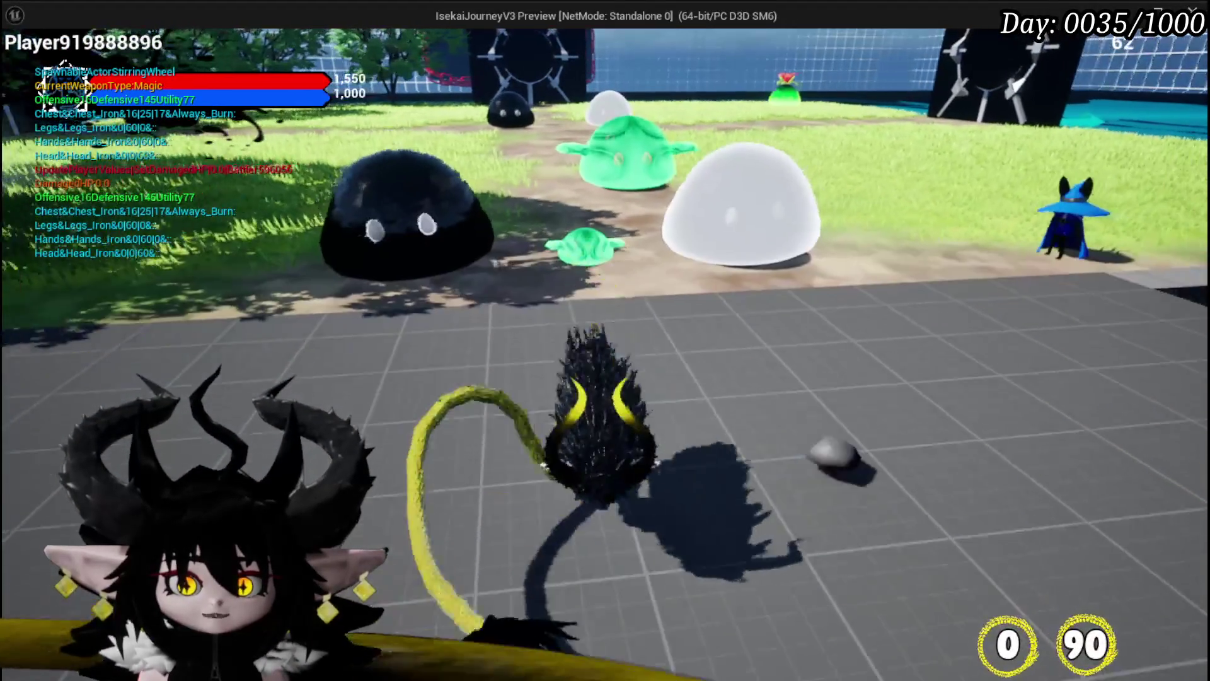
left_click(605, 341)
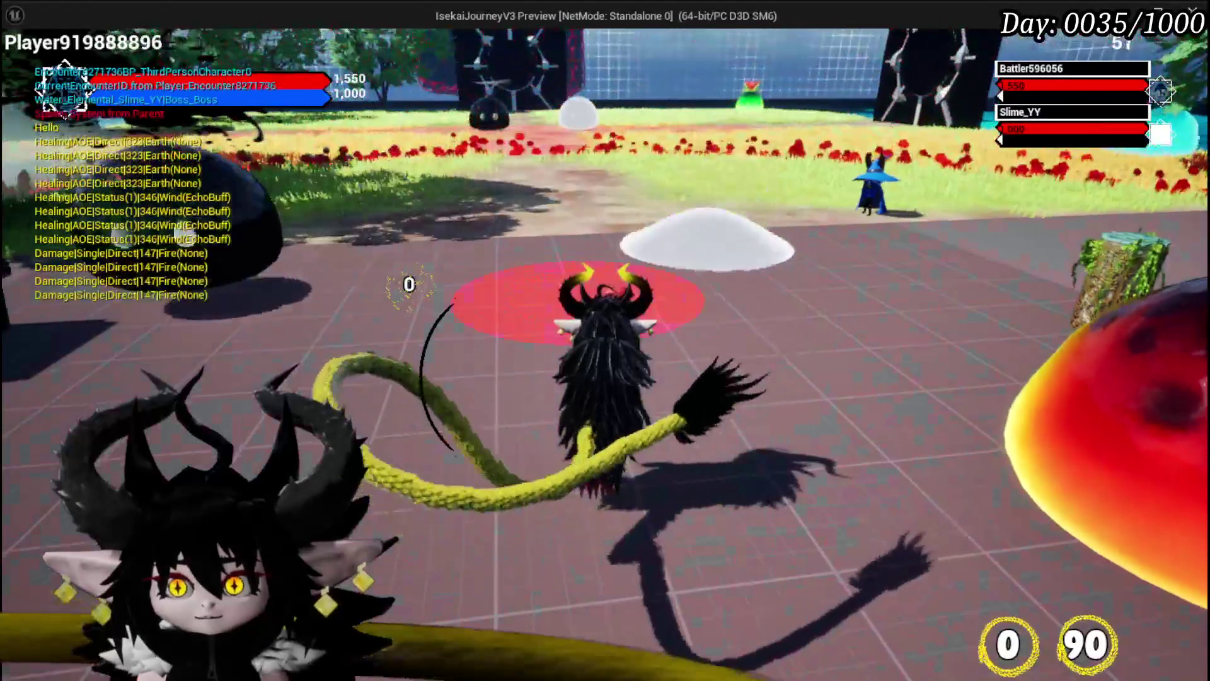
left_click(606, 340)
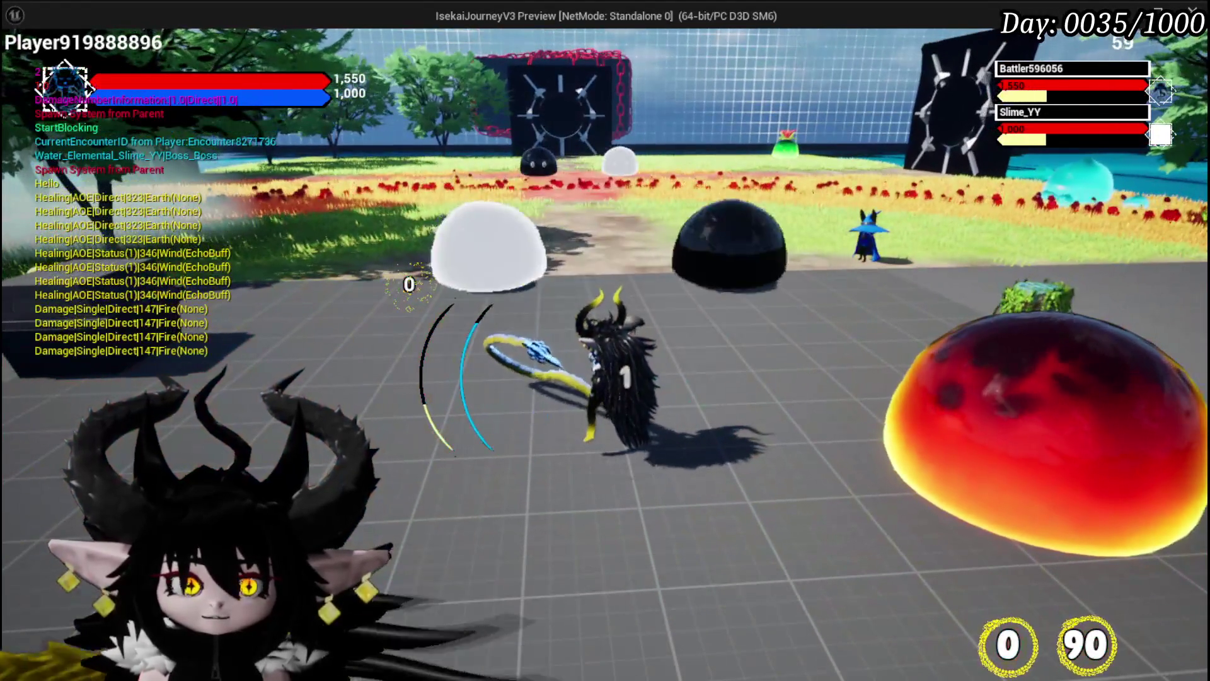
left_click(606, 340)
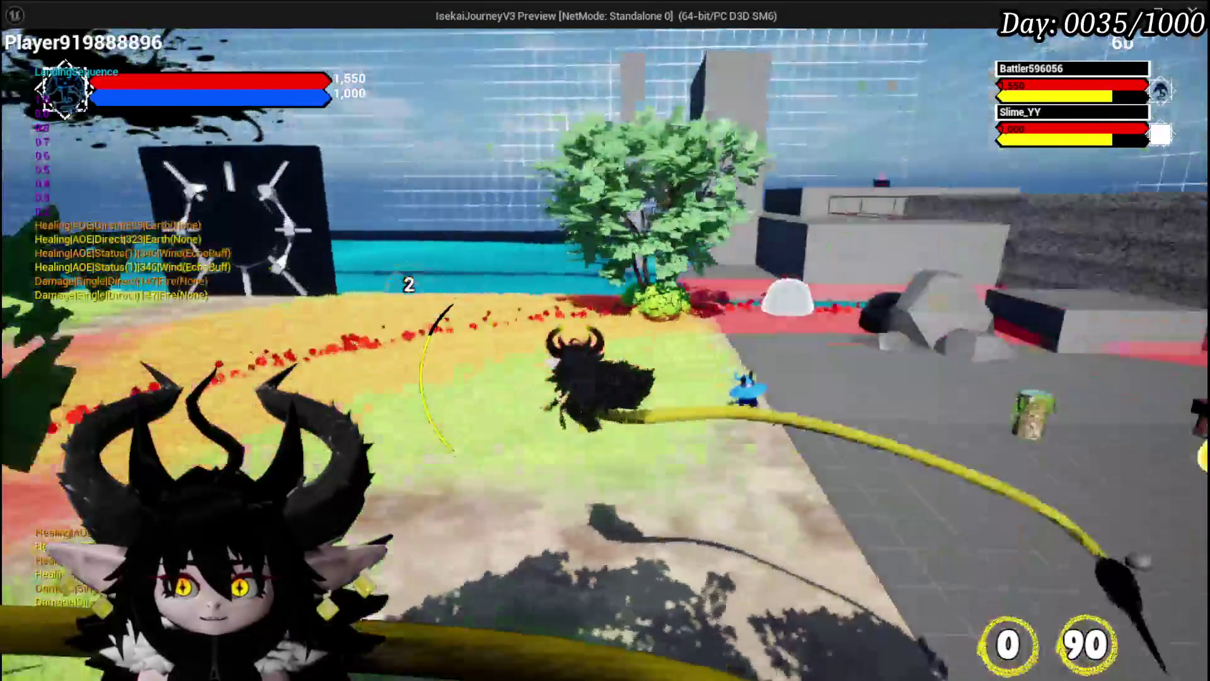
key("Escape")
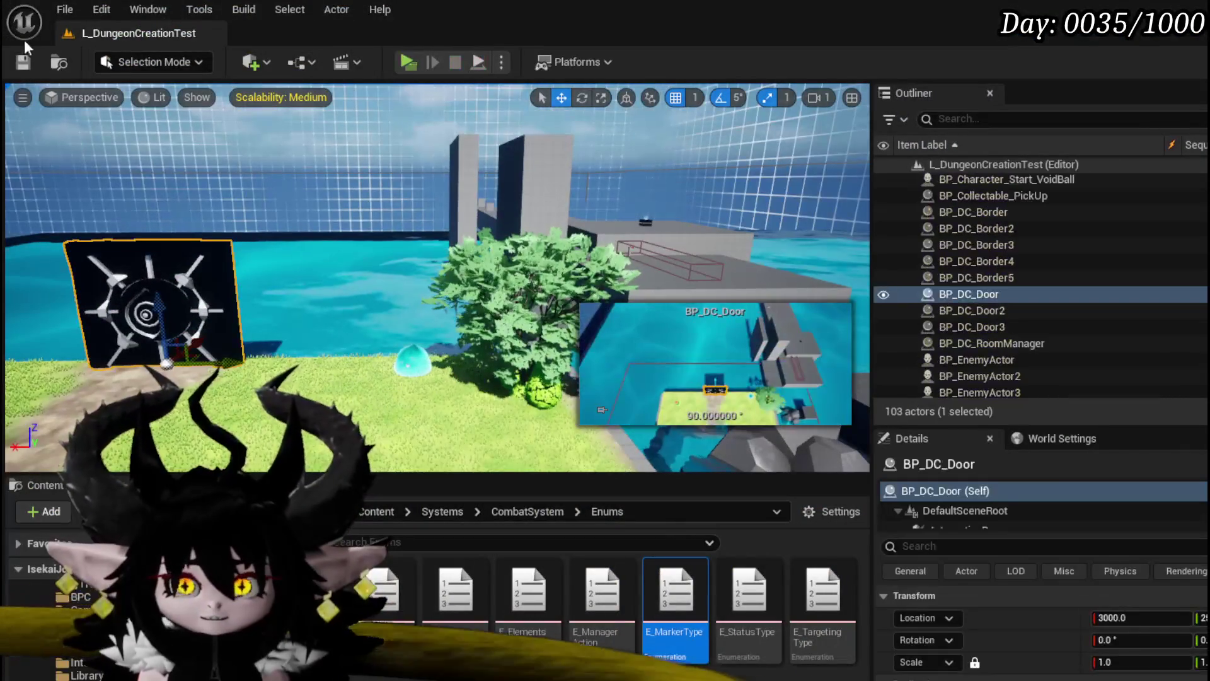
Save the L_DungeonCreationTest level and all modified packages.
key("ctrl+s")
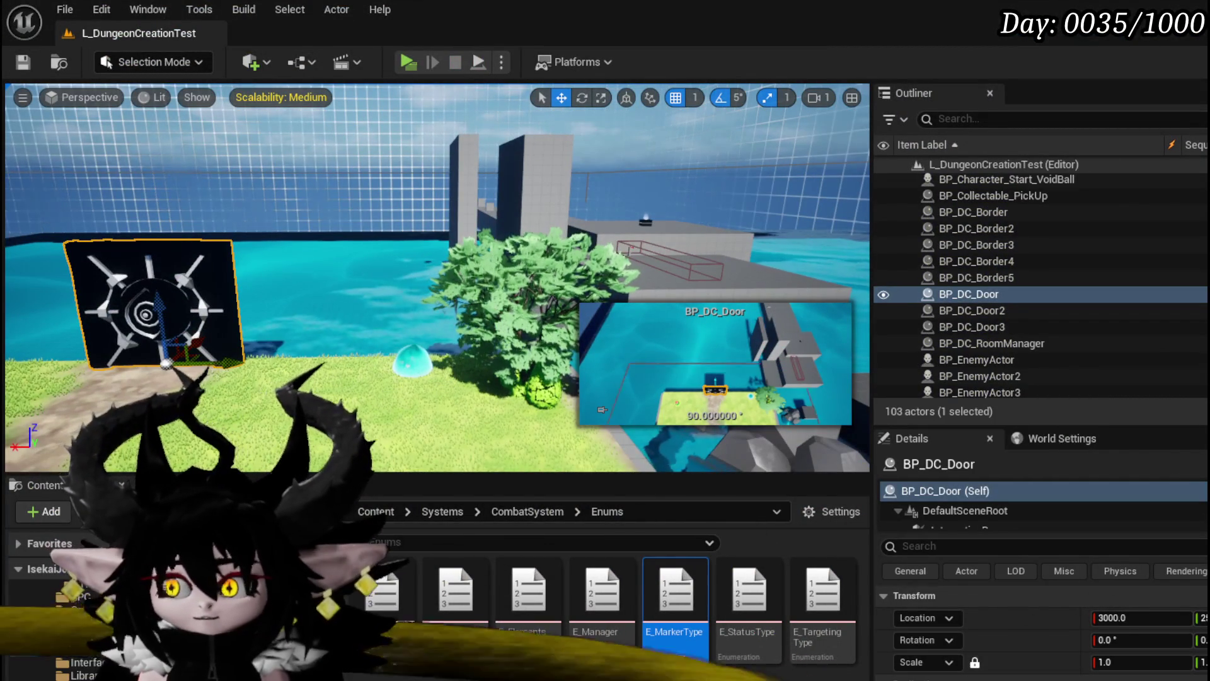
key("ctrl+shift+s")
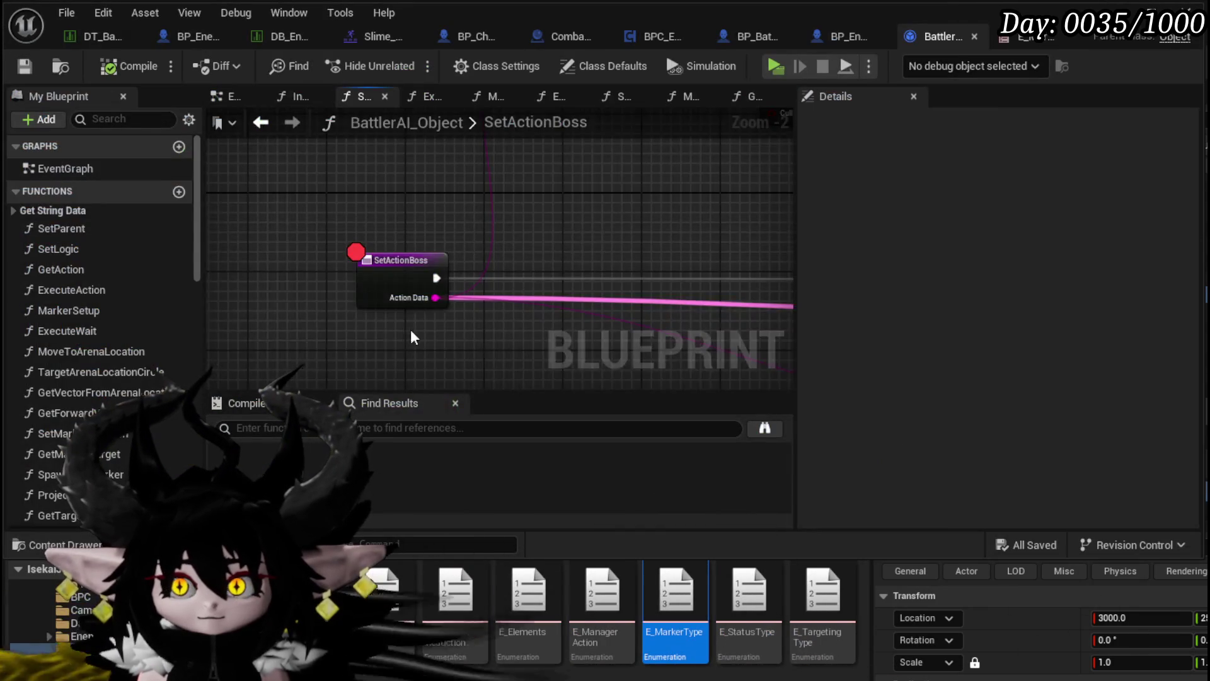
scroll(357, 291, "down", 3)
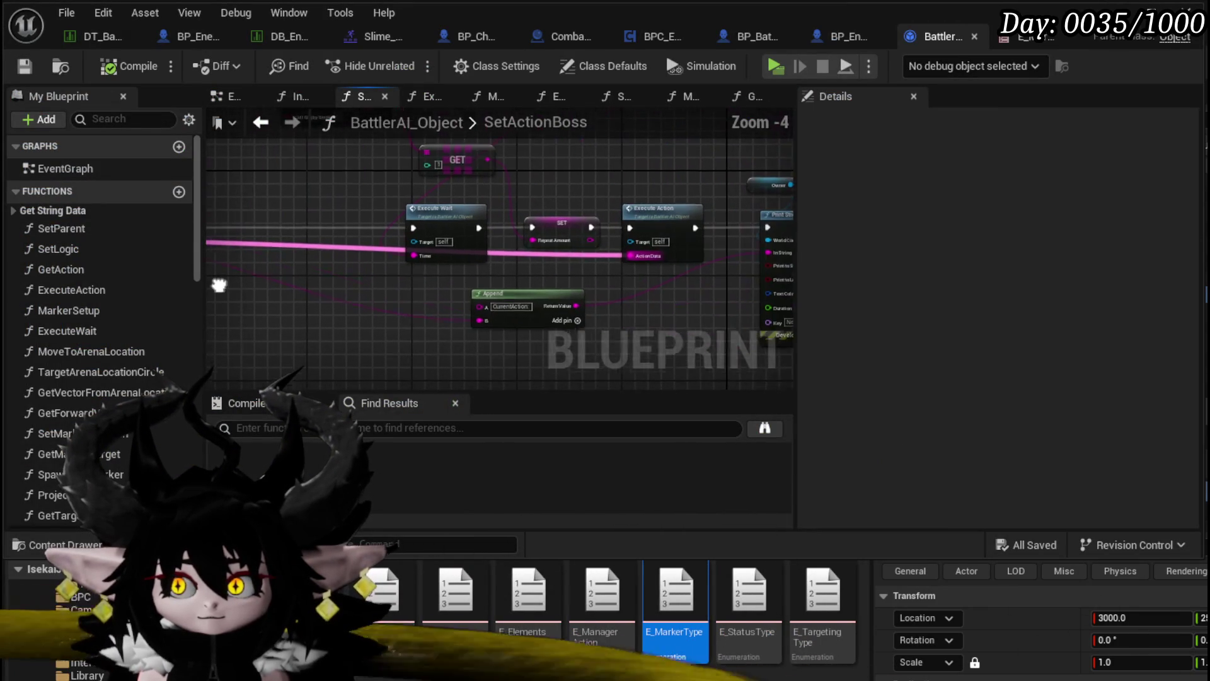
Select the middle SetActionBoss nodes plus the tall node and shift them left toward the entry.
left_click_drag(315, 317, 638, 219)
scroll(540, 347, "down", 1)
left_click_drag(581, 344, 656, 350)
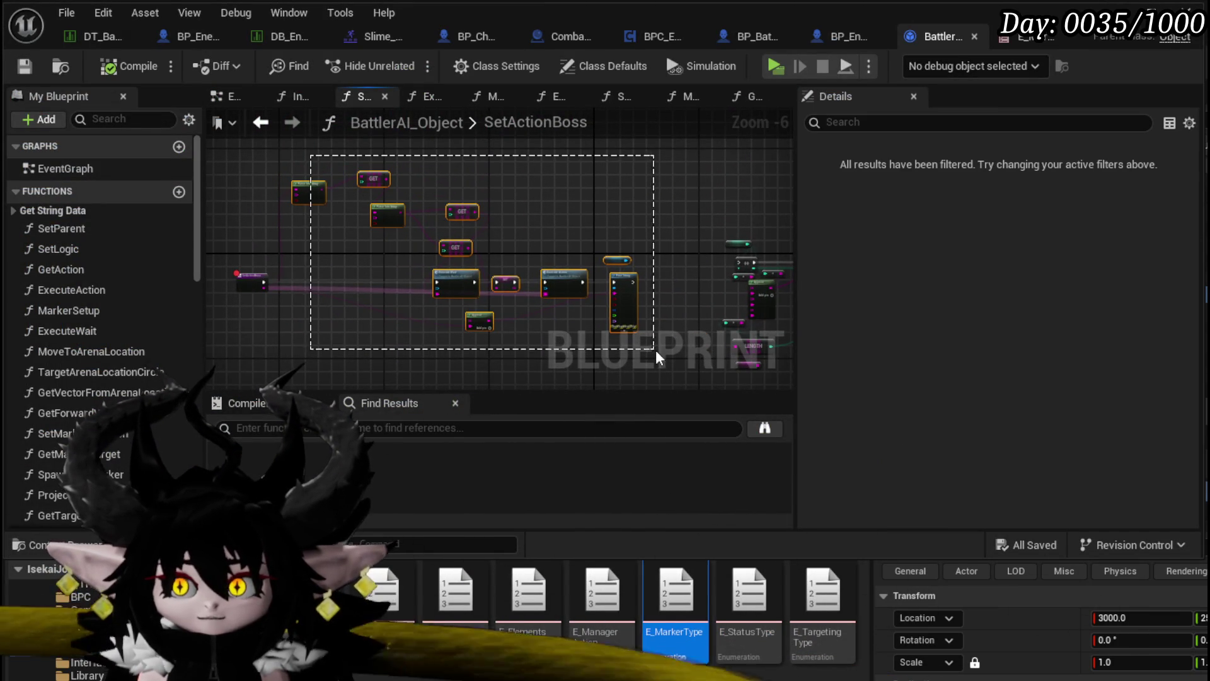
left_click_drag(448, 277, 300, 277)
Check the chain through Print String and Execute Action, then save the Battler AI blueprint.
scroll(300, 277, "up", 4)
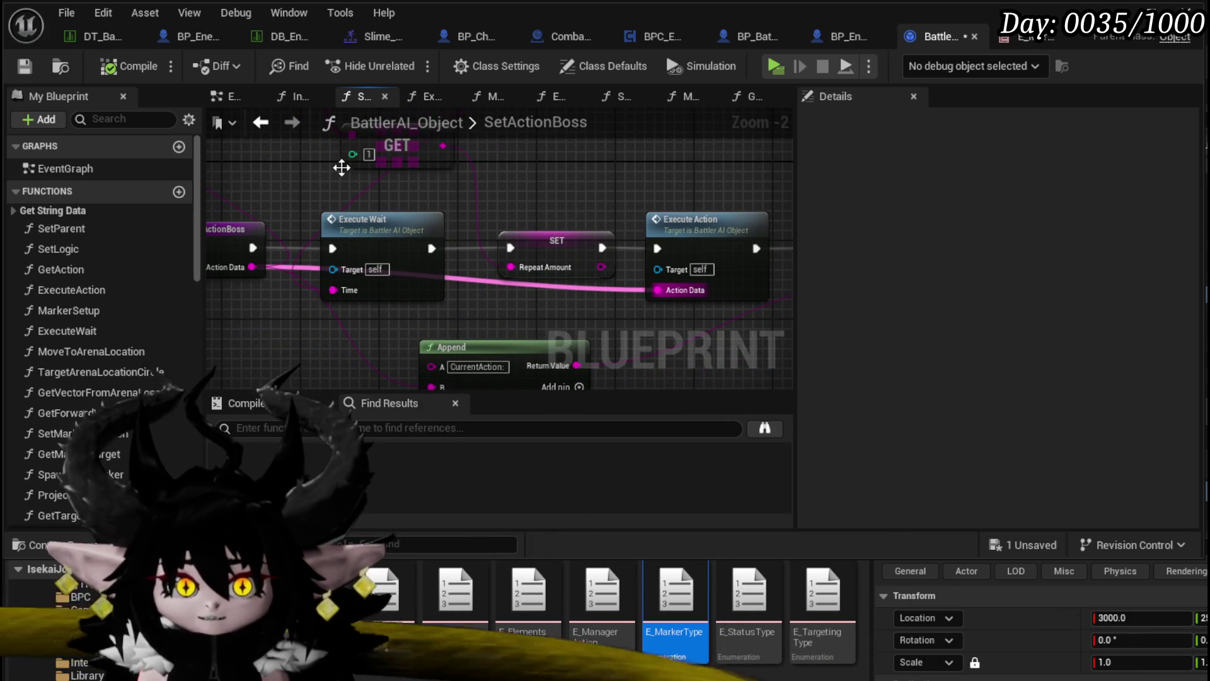
mouse_move(467, 187)
left_mouse_down()
mouse_move(428, 171)
mouse_move(274, 171)
mouse_move(312, 195)
left_mouse_up()
scroll(429, 172, "down", 1)
scroll(275, 172, "down", 1)
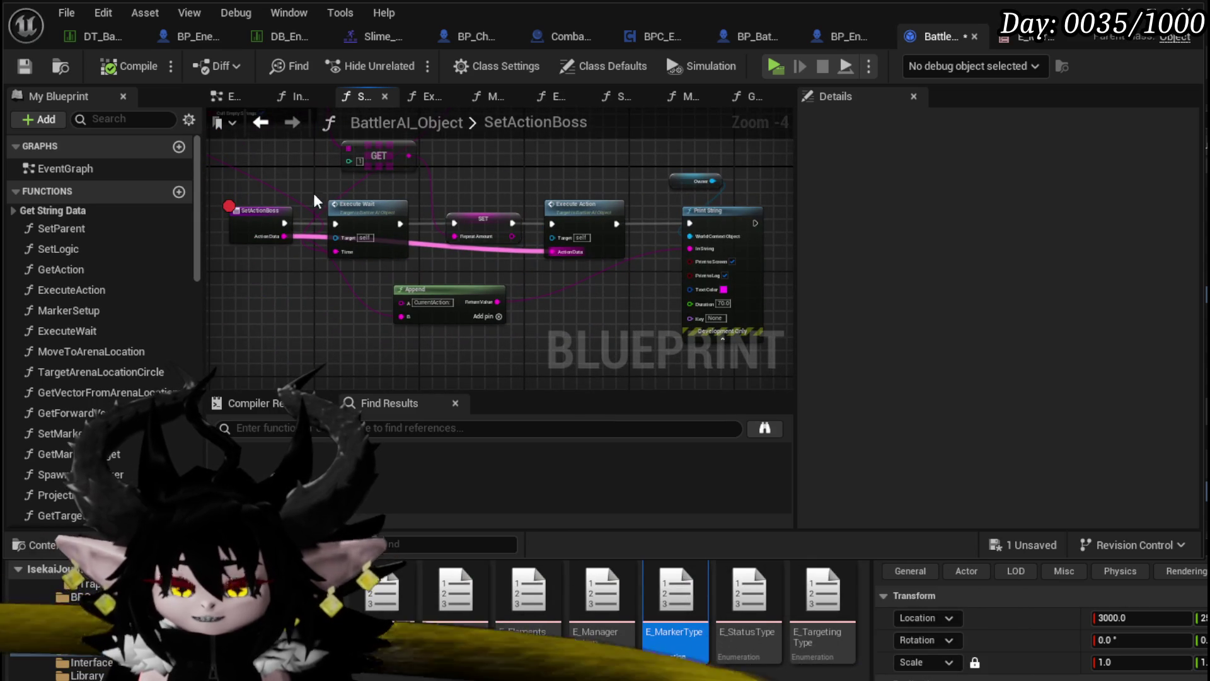
left_click_drag(415, 190, 444, 193)
scroll(621, 190, "up", 1)
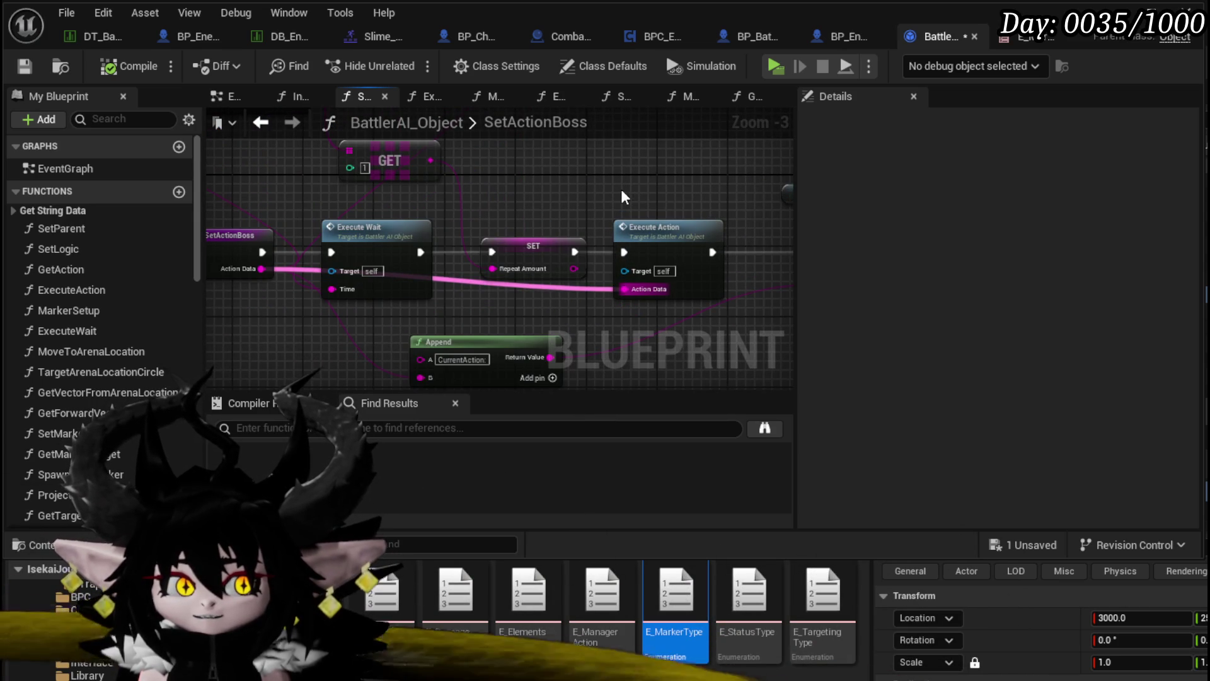
mouse_move(621, 189)
left_mouse_down()
mouse_move(561, 162)
mouse_move(371, 305)
left_mouse_up()
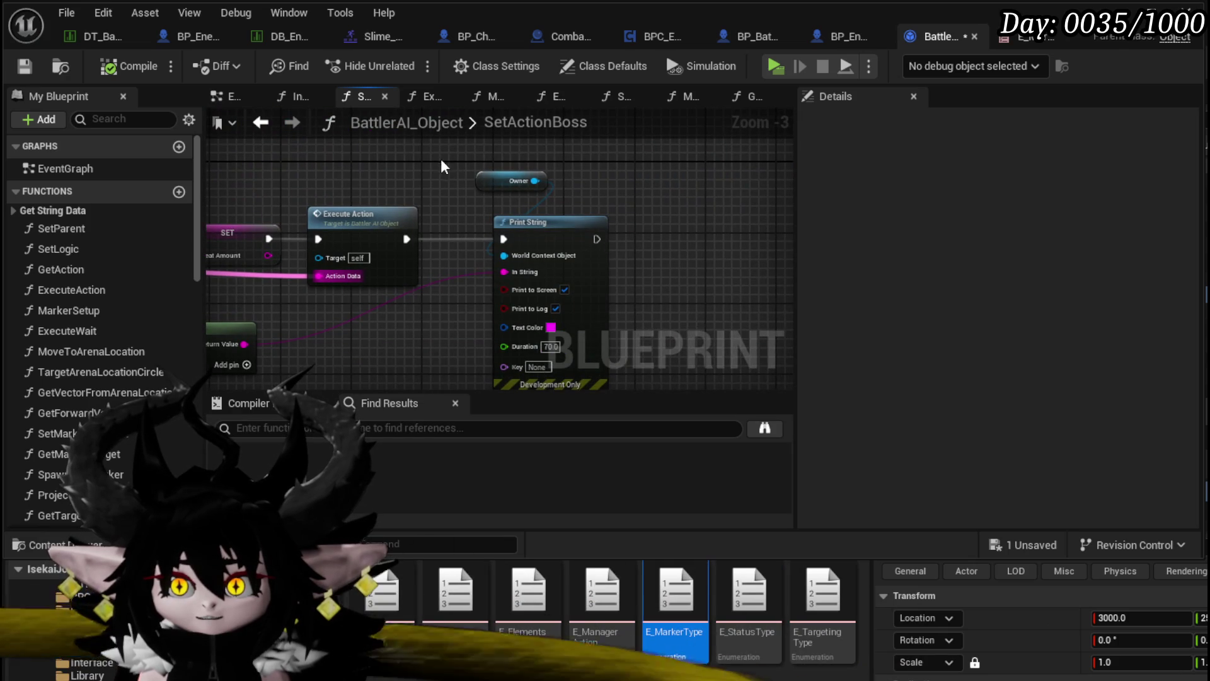
mouse_move(413, 167)
left_mouse_down()
mouse_move(496, 191)
mouse_move(432, 171)
left_mouse_up()
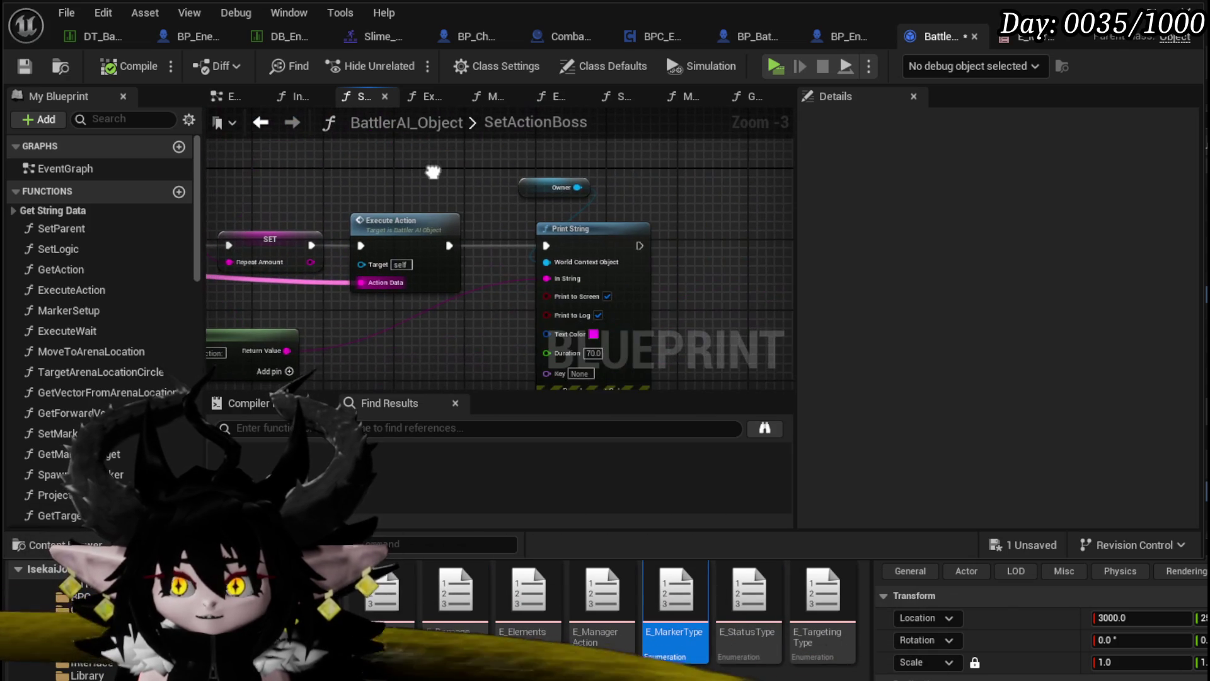
key("ctrl+s")
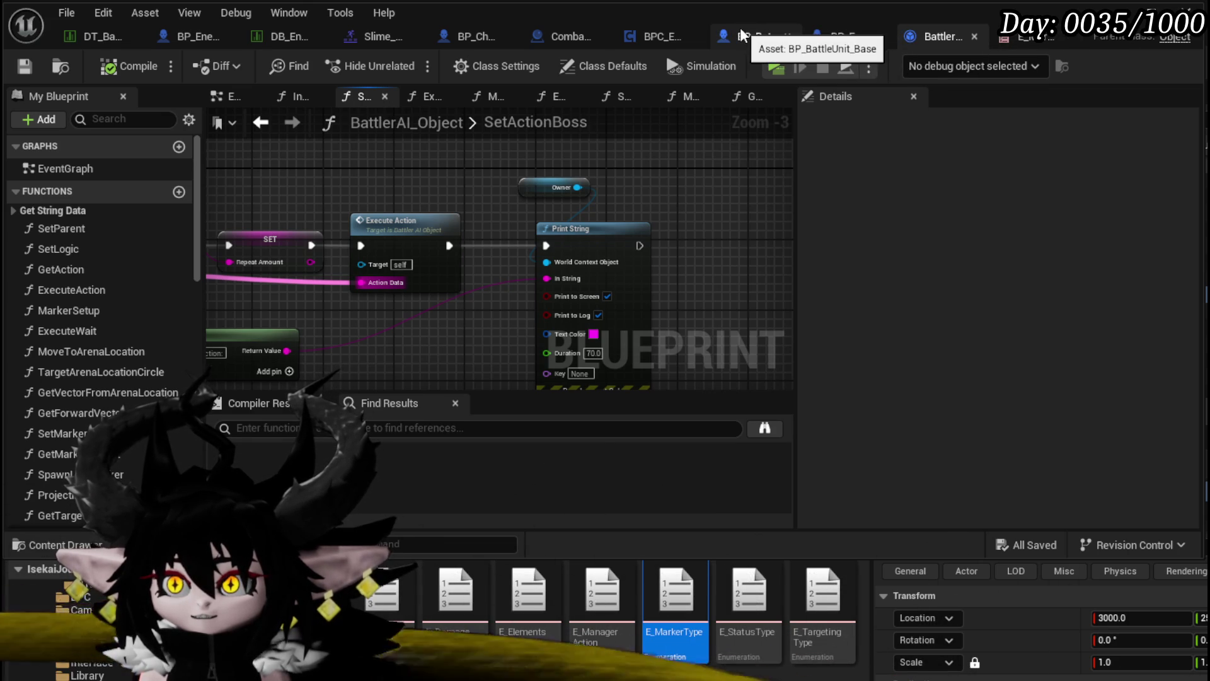
left_click(189, 36)
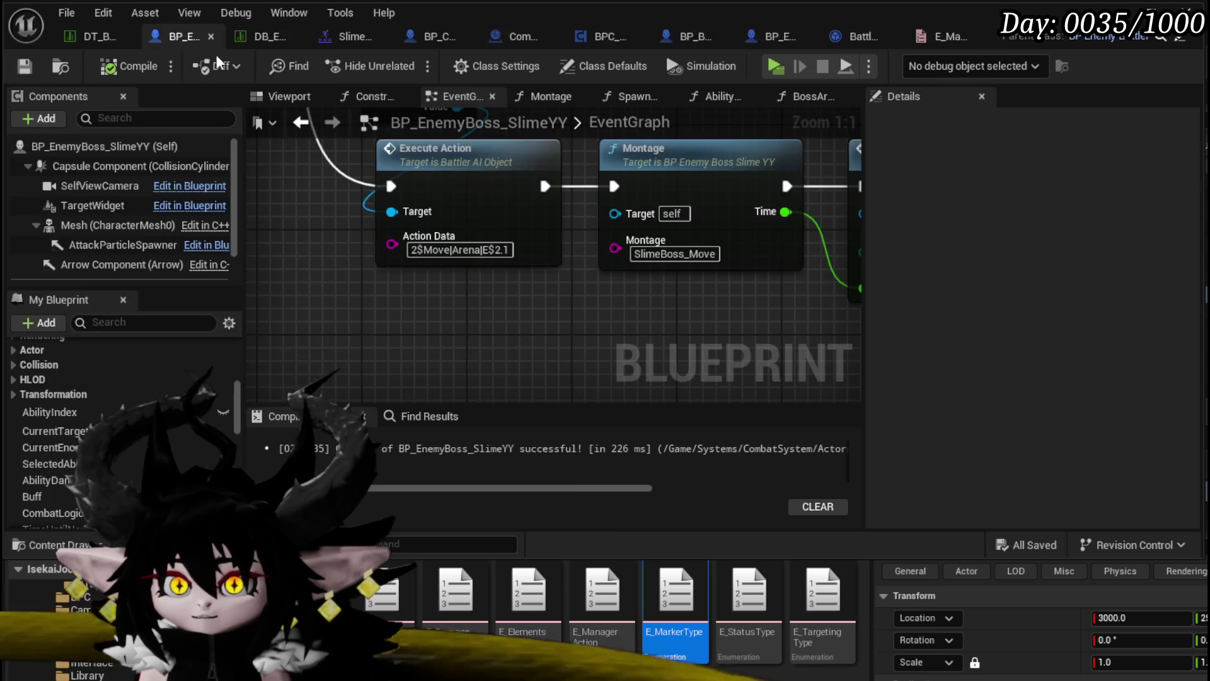
Remove the Switch on Int with its Execute Action, Montage, Spawn Marker and Set Timer rows.
scroll(326, 348, "down", 6)
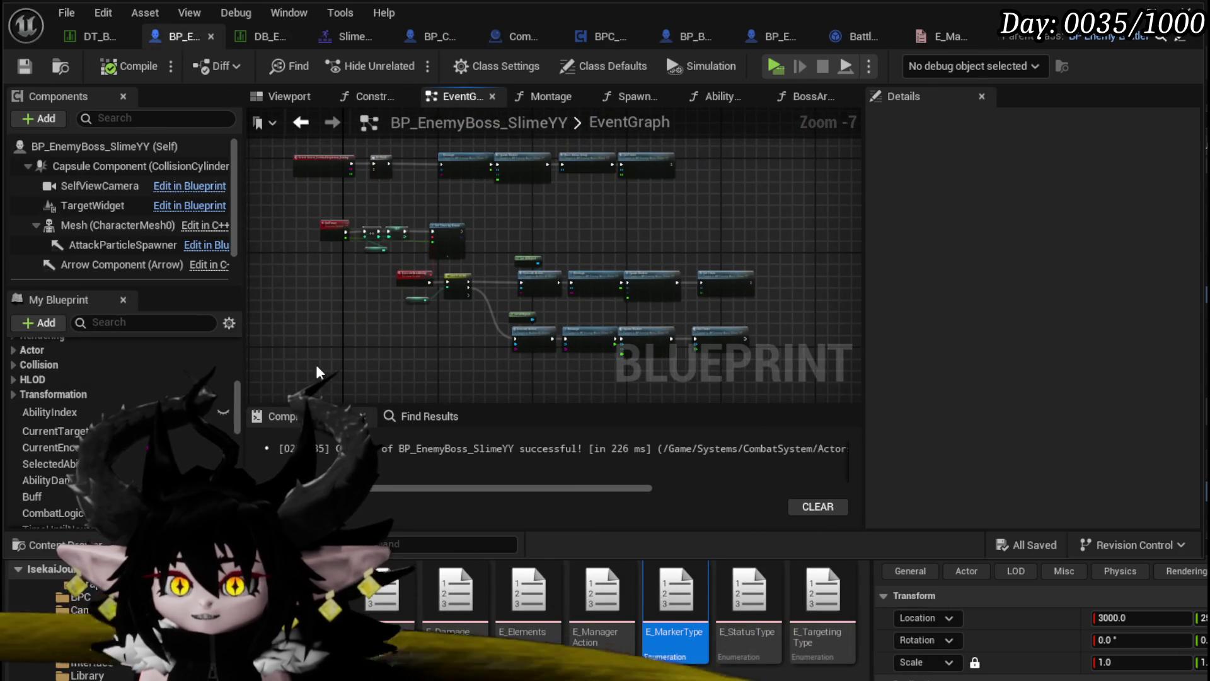
left_click_drag(382, 373, 779, 264)
mouse_move(537, 270)
left_mouse_down()
mouse_move(755, 271)
mouse_move(515, 291)
left_mouse_up()
scroll(442, 270, "up", 5)
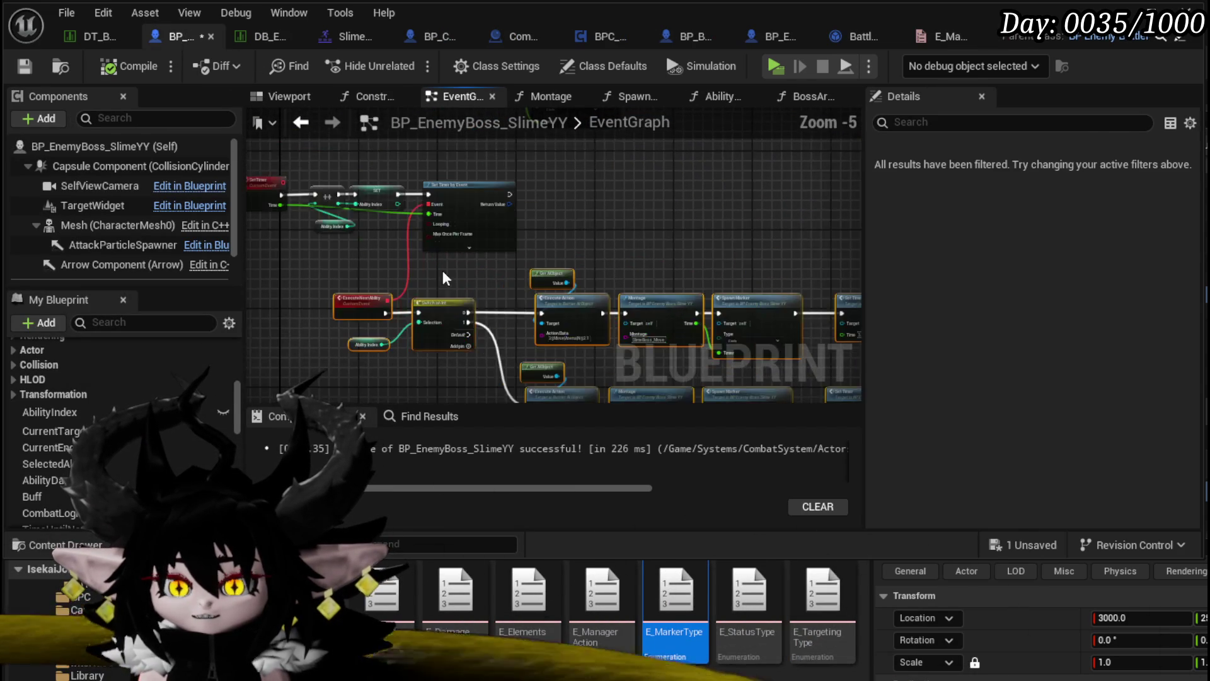
left_click(385, 289)
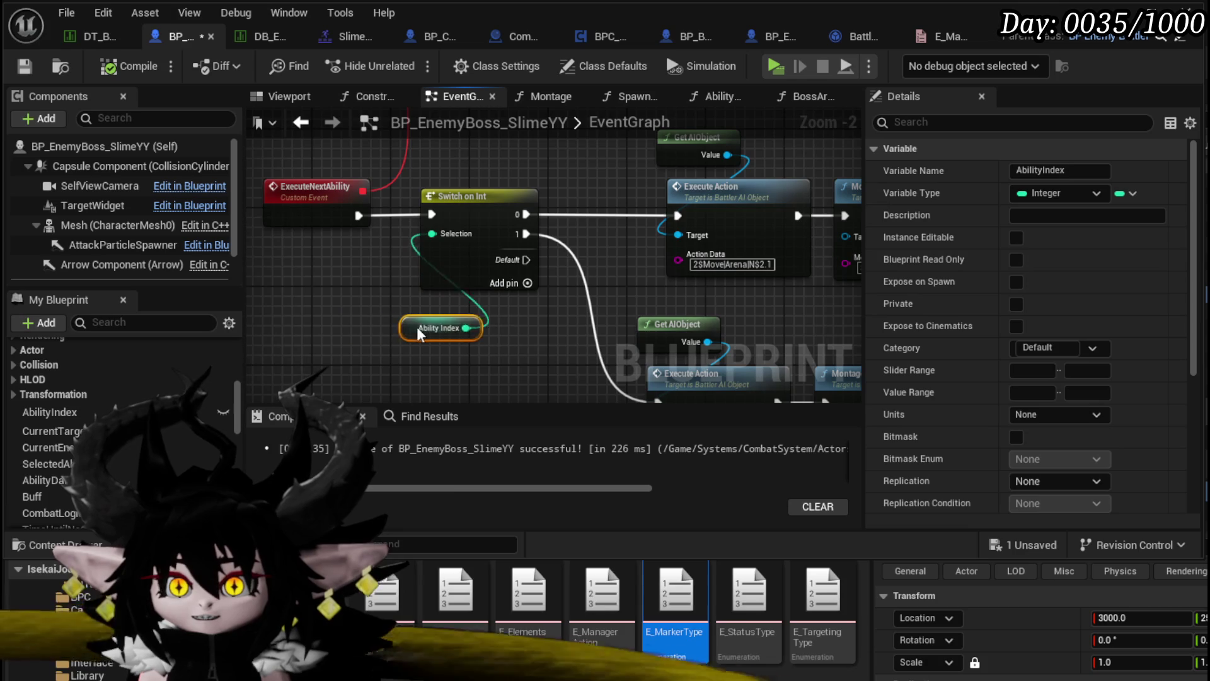
left_click_drag(407, 327, 462, 330)
scroll(360, 282, "down", 3)
mouse_move(376, 351)
left_mouse_down()
mouse_move(829, 161)
mouse_move(781, 157)
left_mouse_up()
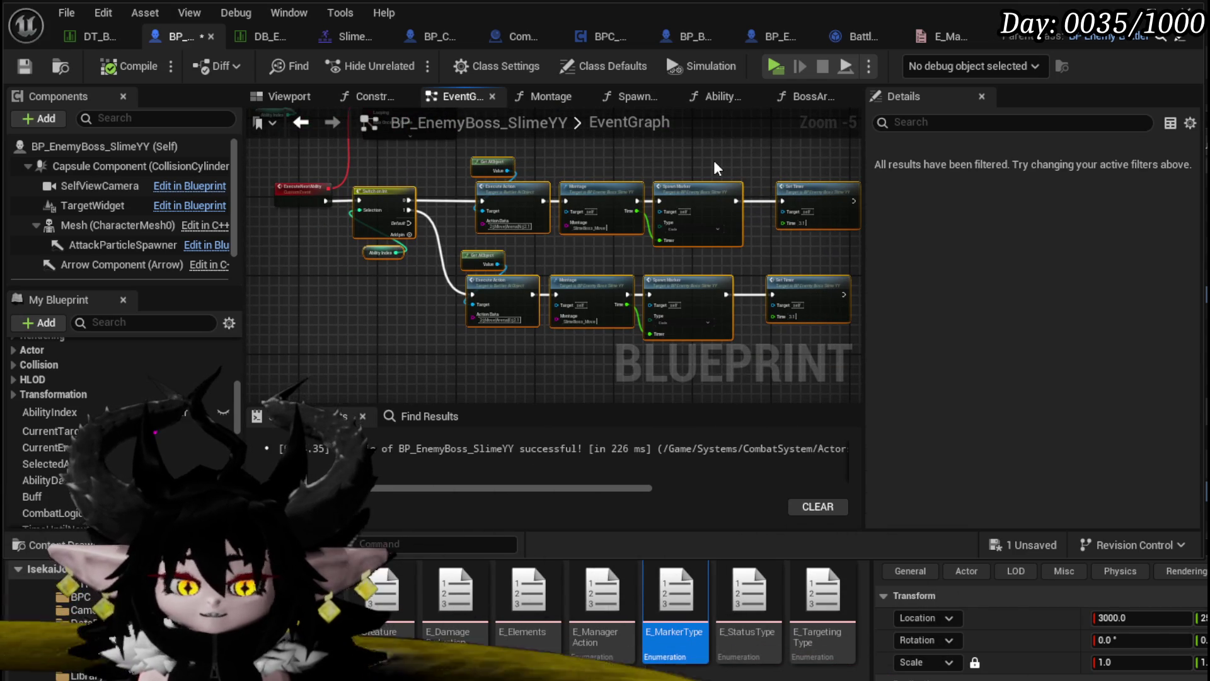
key("Delete")
scroll(92, 384, "up", 3)
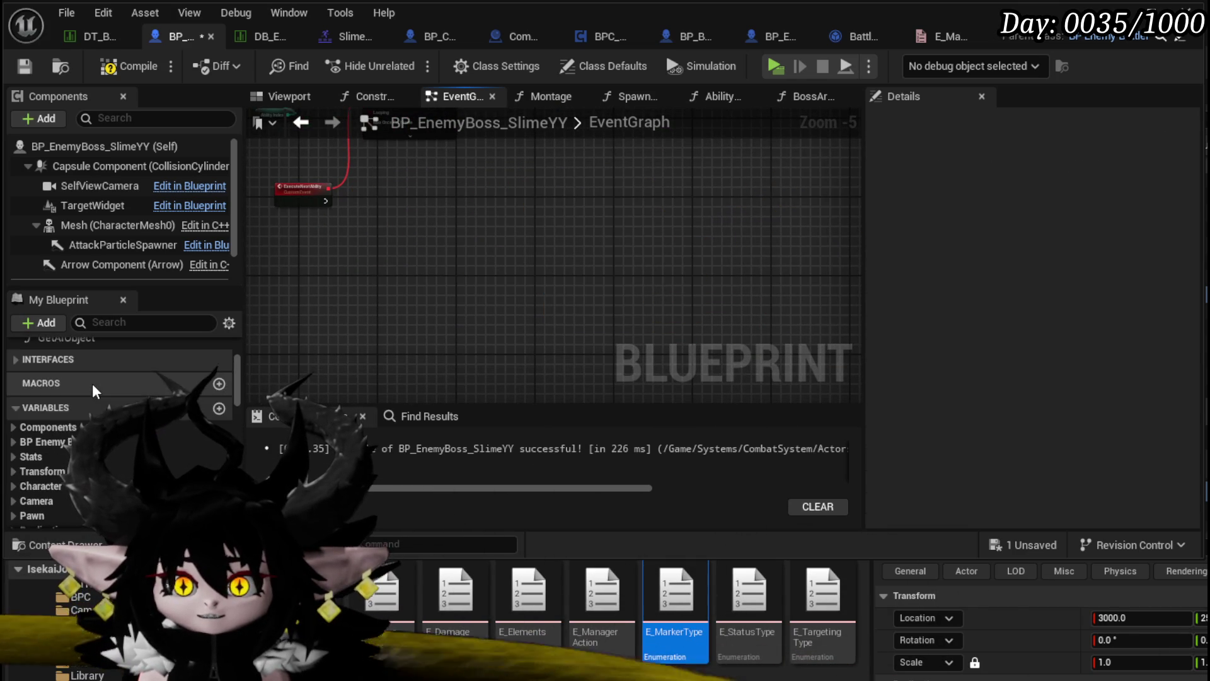
Paste the ability nodes into AbilityTree and wire its entry exec into Switch on Int.
scroll(92, 386, "up", 3)
double_click(71, 396)
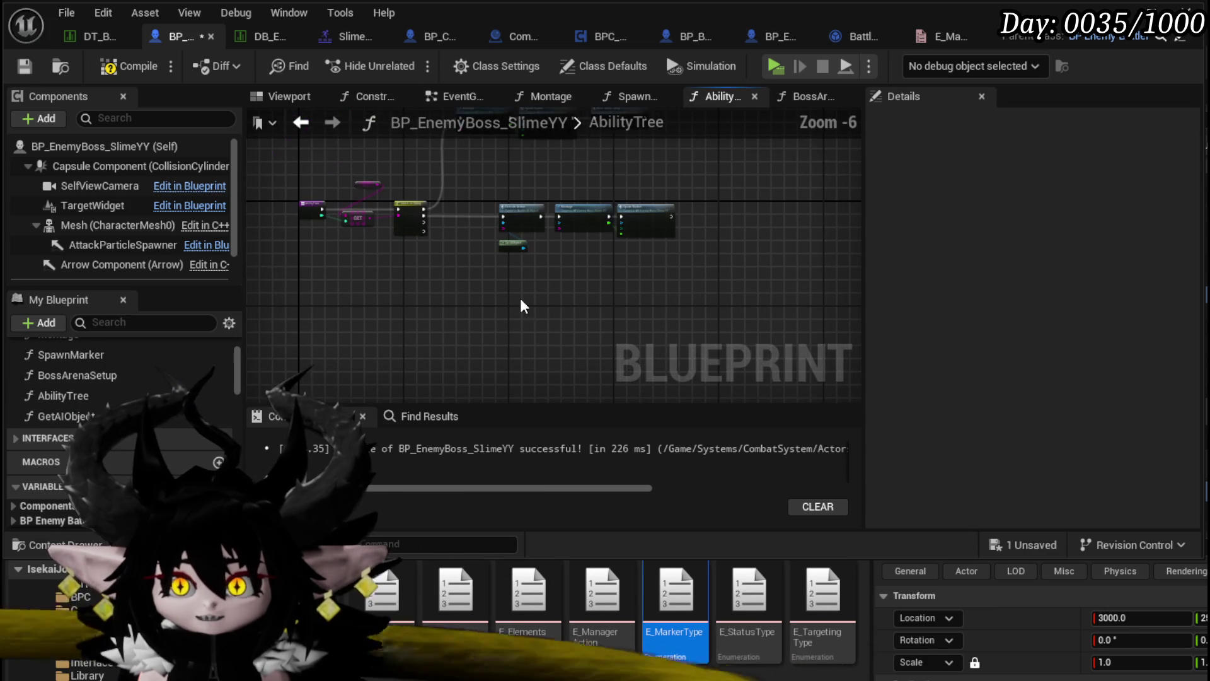
key("ctrl+v")
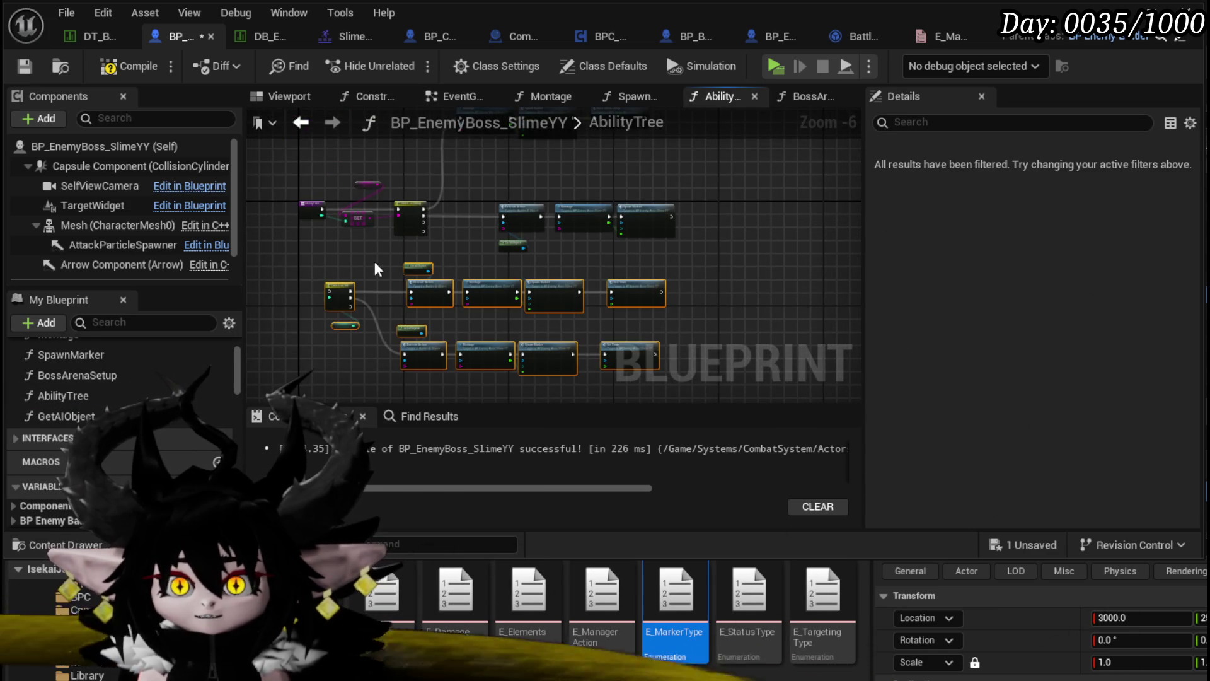
scroll(374, 269, "up", 3)
left_click(432, 313)
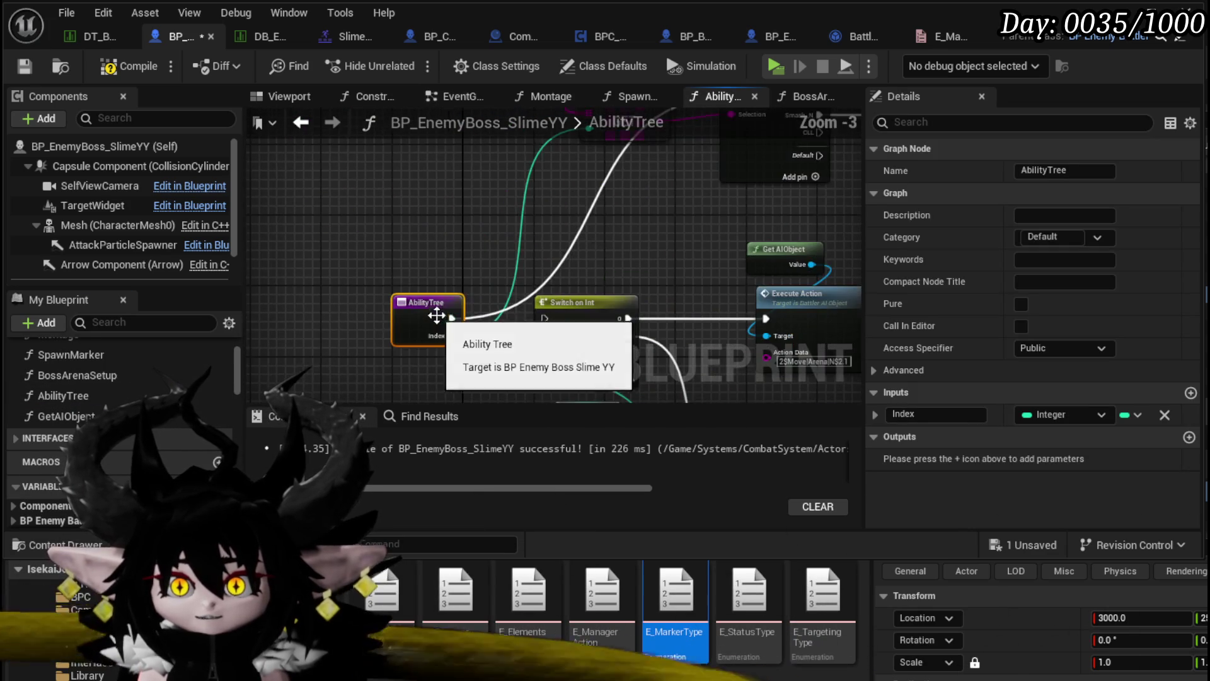
left_click_drag(432, 313, 425, 335)
left_click_drag(515, 329, 546, 319)
left_click_drag(417, 316, 408, 307)
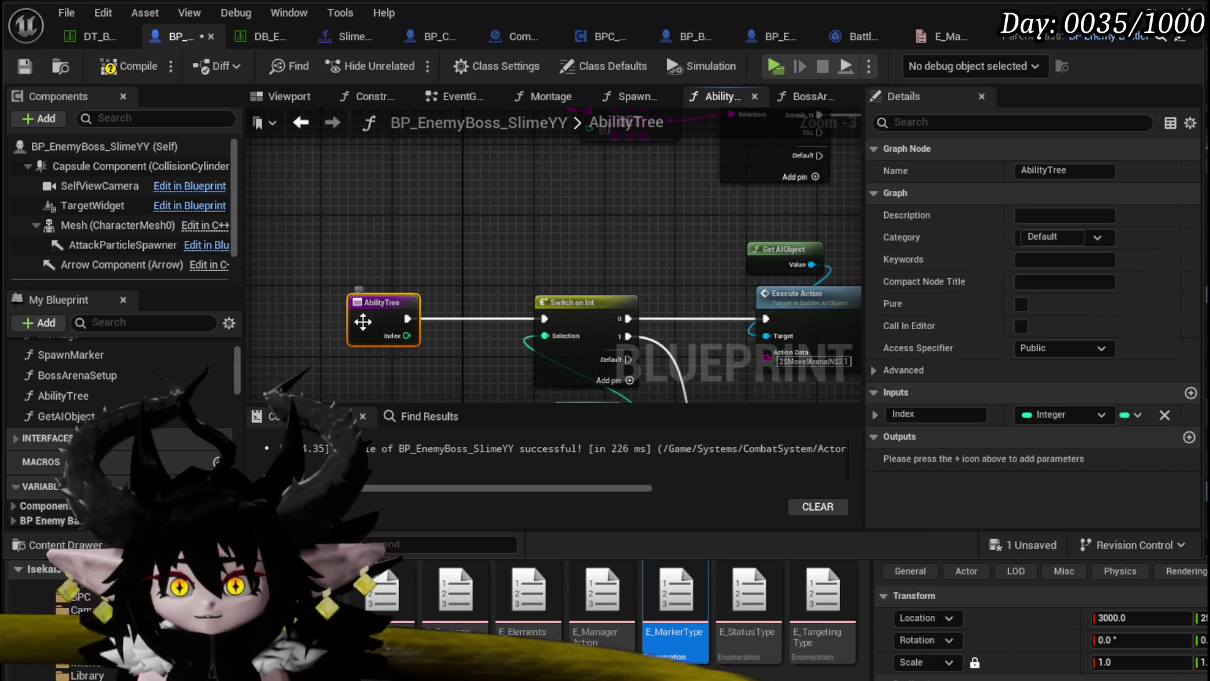
Remove the Index input from AbilityTree and save the blueprint.
left_click(1164, 415)
scroll(697, 282, "down", 1)
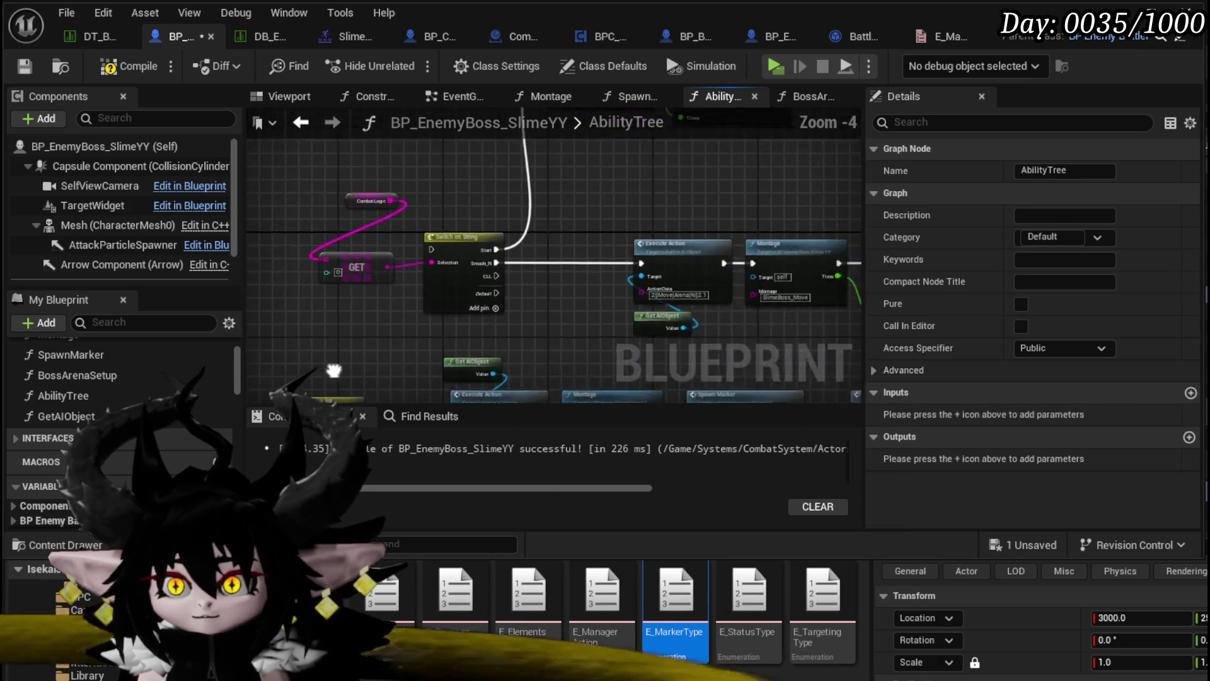
scroll(347, 367, "down", 2)
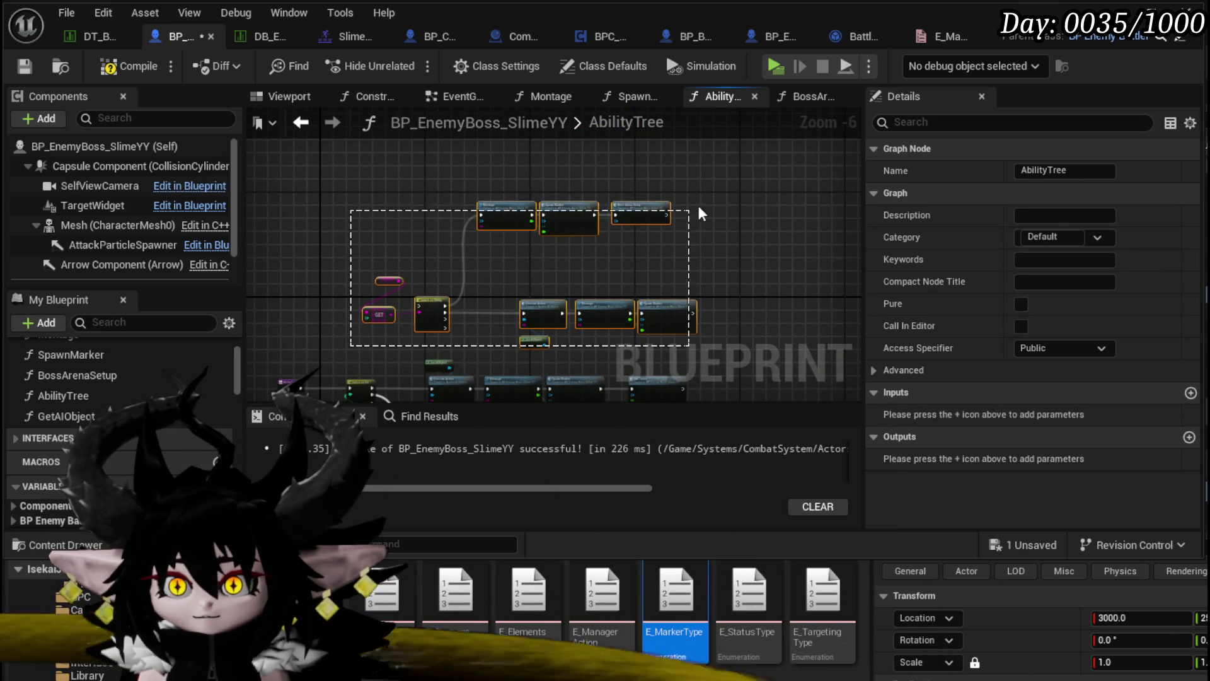
left_click_drag(686, 218, 713, 198)
scroll(479, 214, "up", 3)
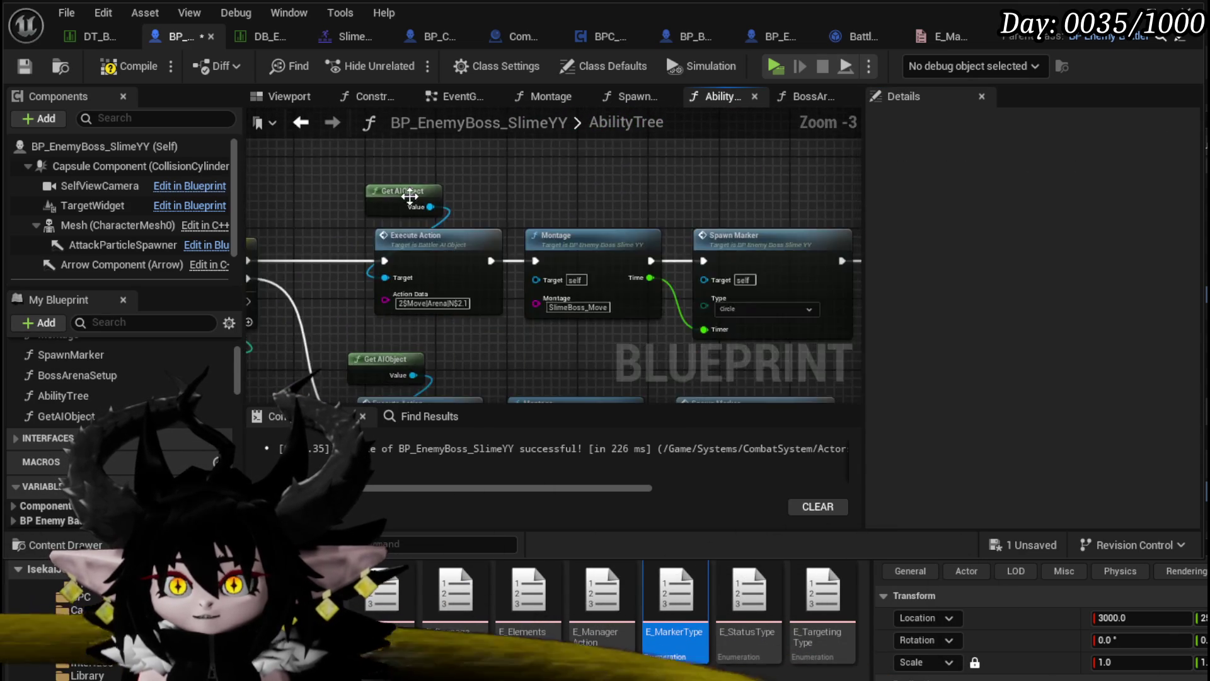
scroll(408, 190, "down", 2)
left_click(773, 331)
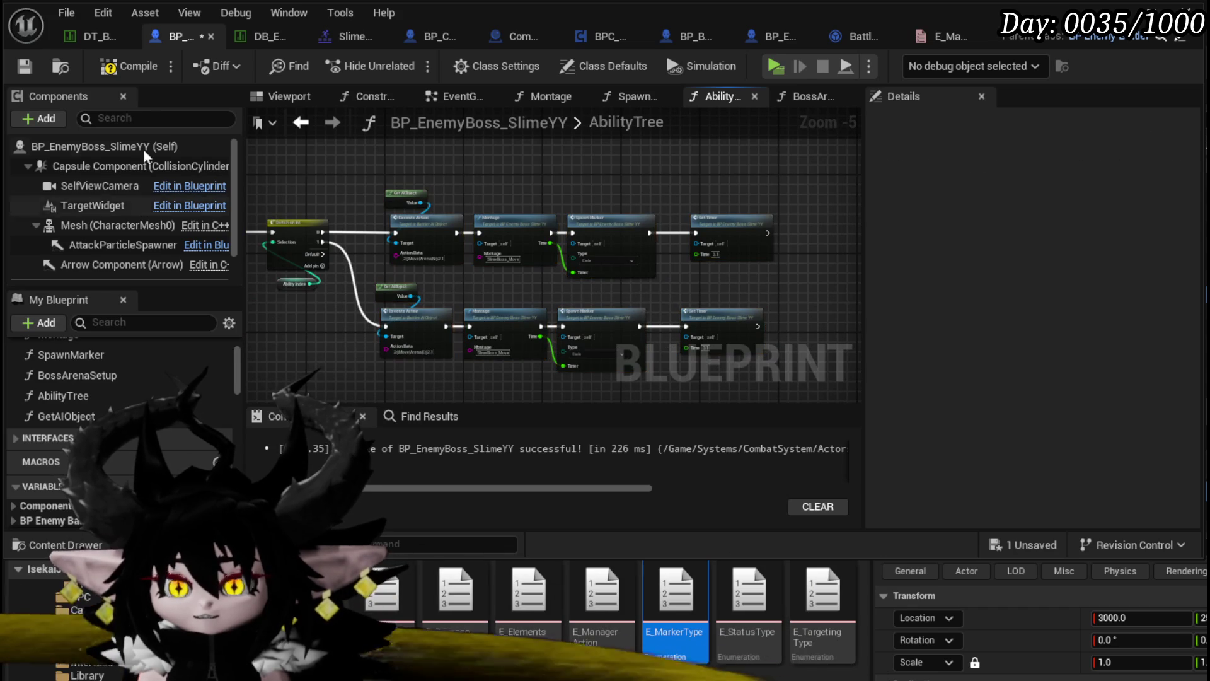
key("ctrl+s")
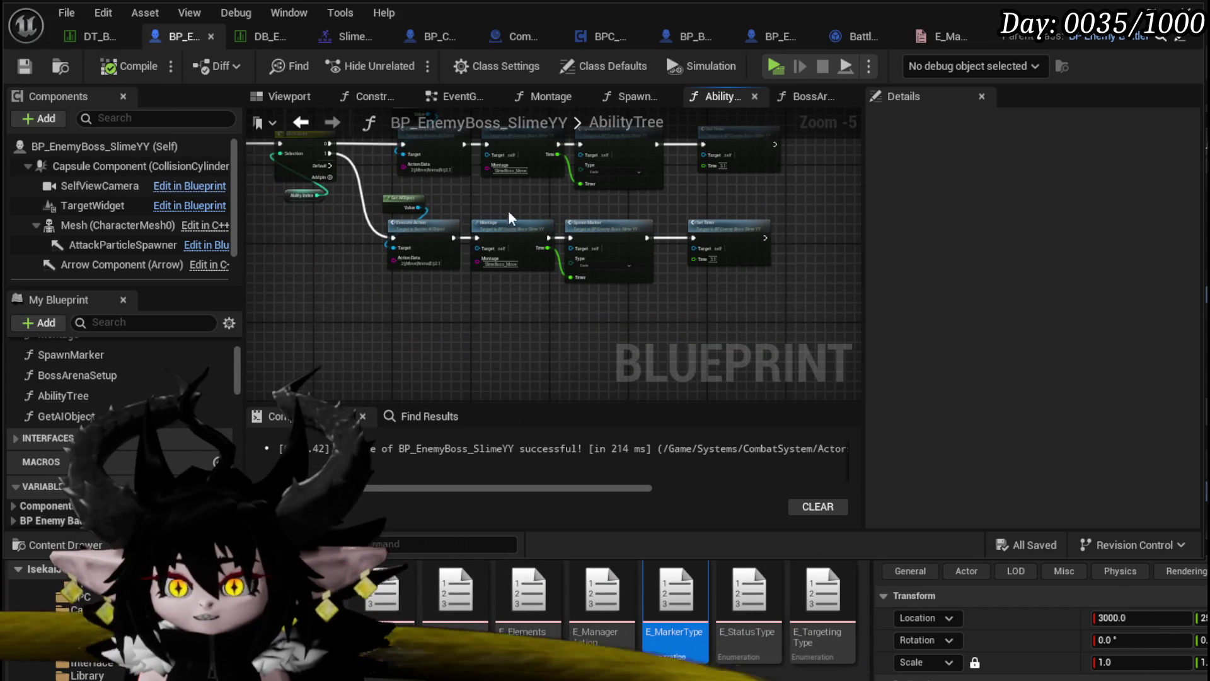
Place Ability Index above the switch and the entry node beside it, then save again.
mouse_move(426, 271)
left_mouse_down()
mouse_move(421, 171)
mouse_move(417, 195)
left_mouse_up()
left_click_drag(313, 197, 353, 203)
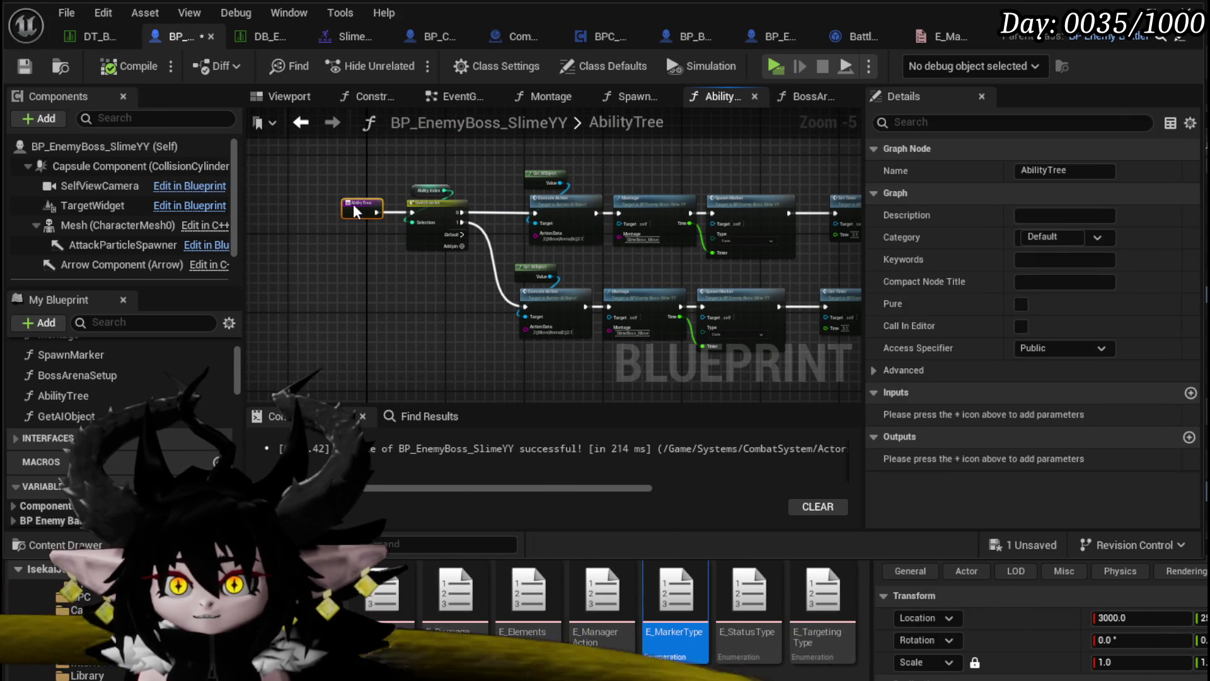
left_click(355, 186)
left_click(24, 65)
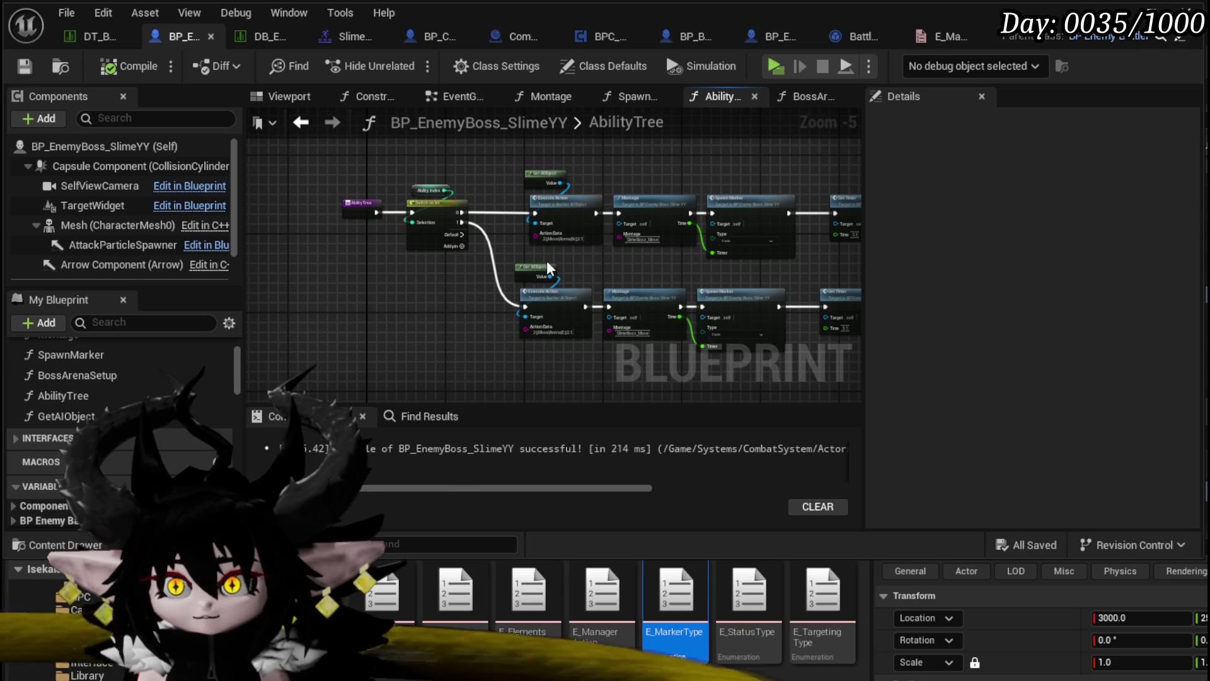
scroll(550, 257, "up", 3)
mouse_move(577, 256)
left_mouse_down()
mouse_move(537, 213)
mouse_move(564, 172)
left_mouse_up()
mouse_move(424, 315)
left_mouse_down()
mouse_move(436, 241)
mouse_move(441, 281)
mouse_move(424, 276)
left_mouse_up()
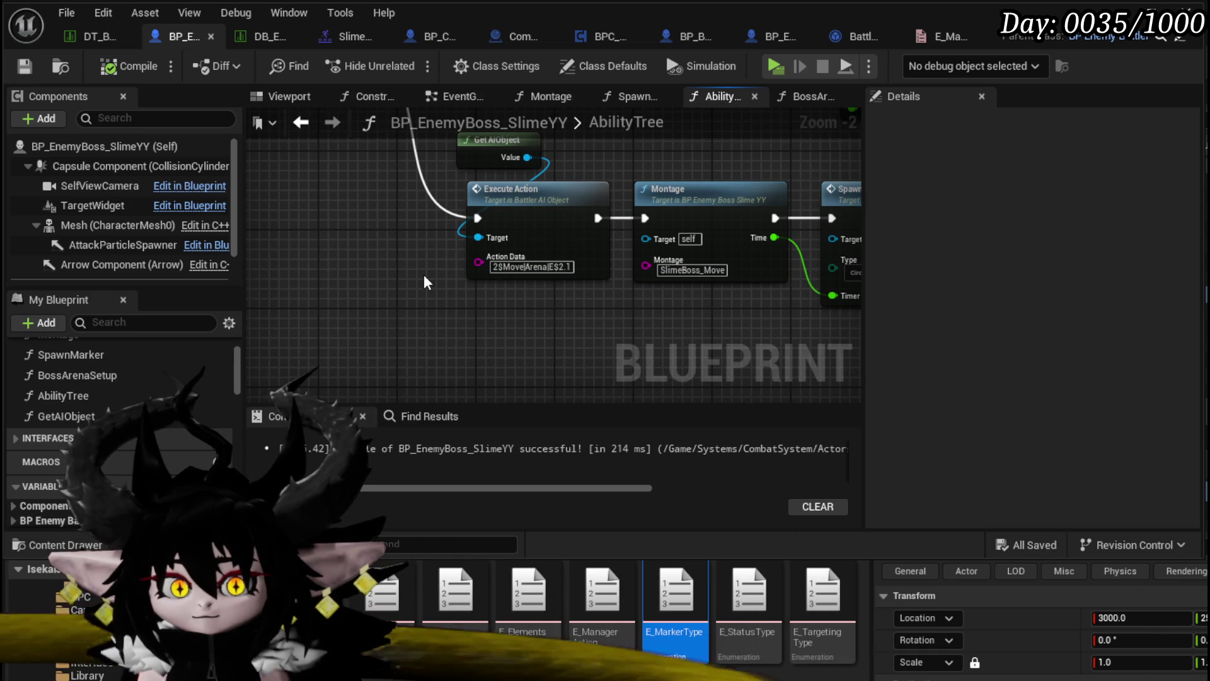
left_click_drag(423, 282, 410, 289)
right_click(410, 289)
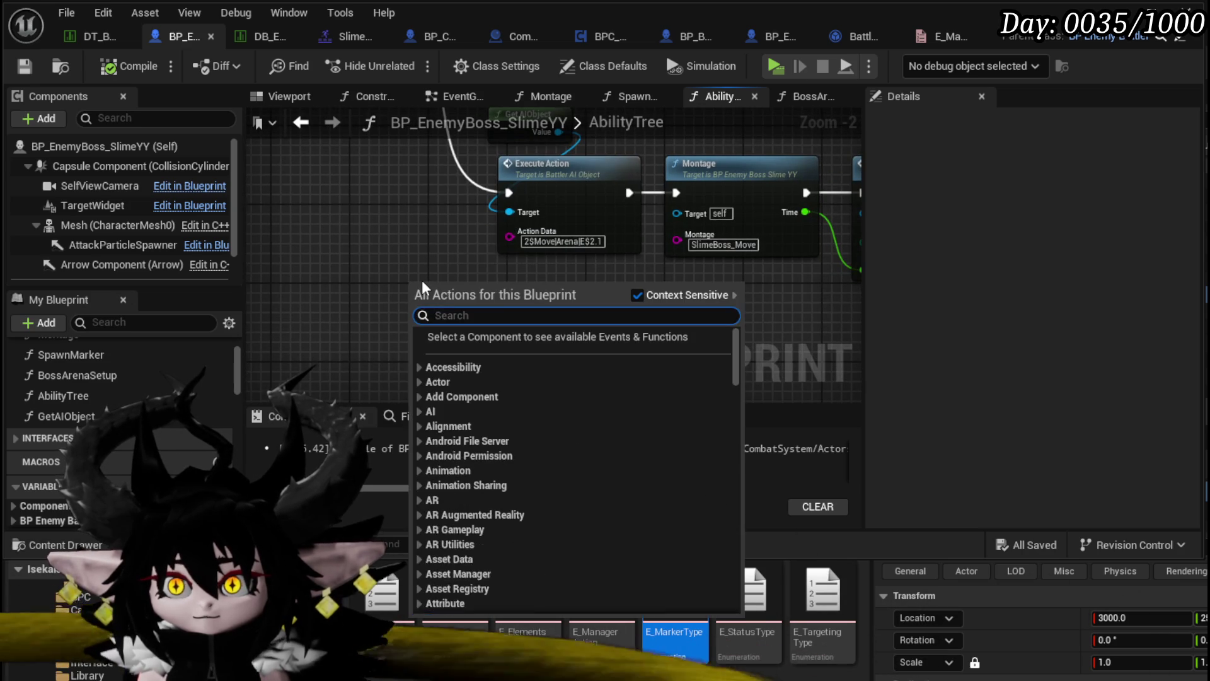
Replace the mistaken list Append with a string Append node below the first Execute Action.
type("Append")
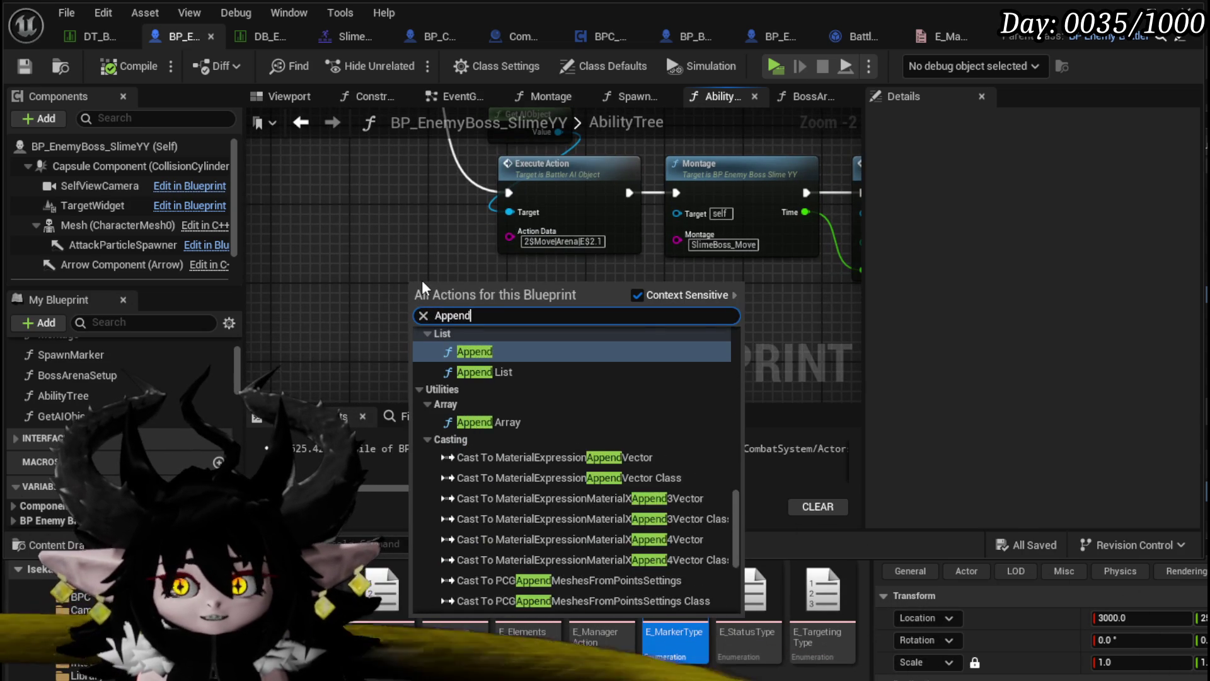
key("Return")
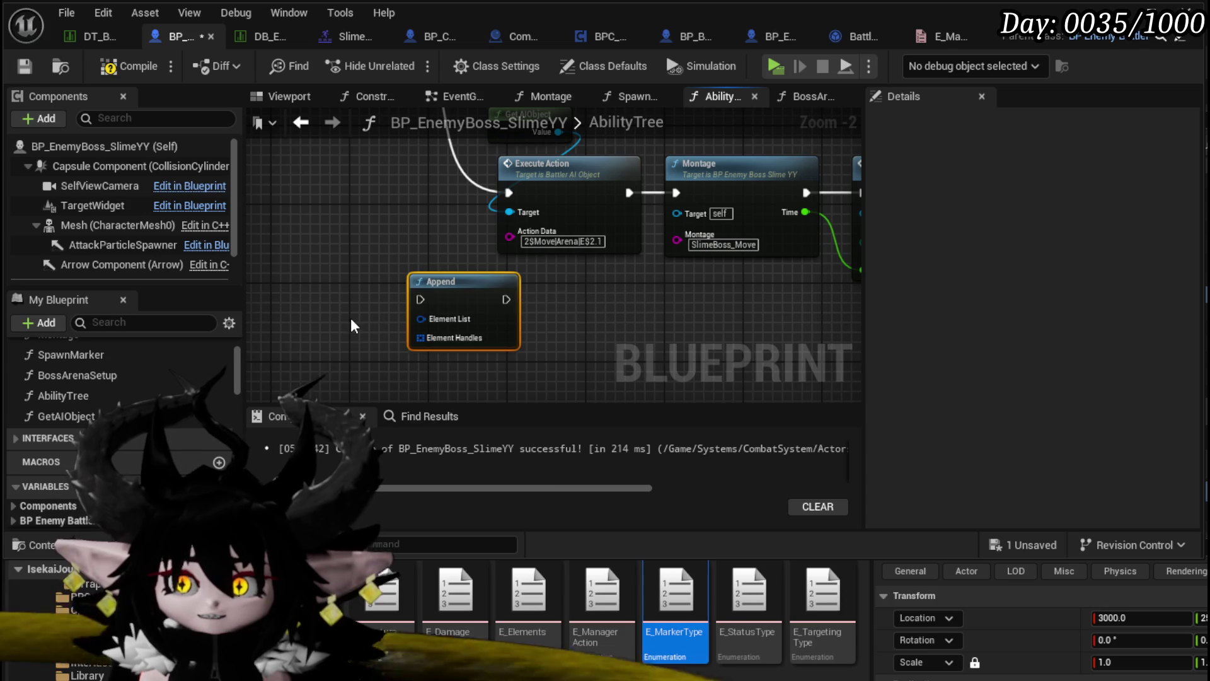
key("Delete")
right_click(347, 317)
type("Appe")
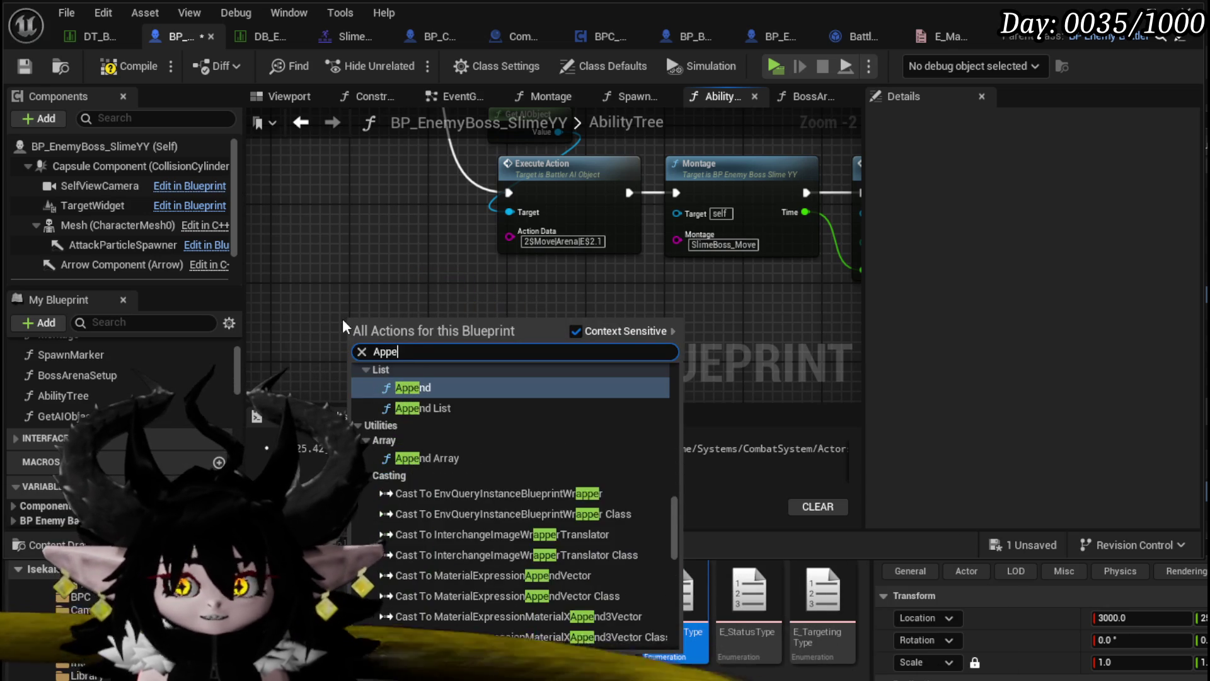
type("nd String")
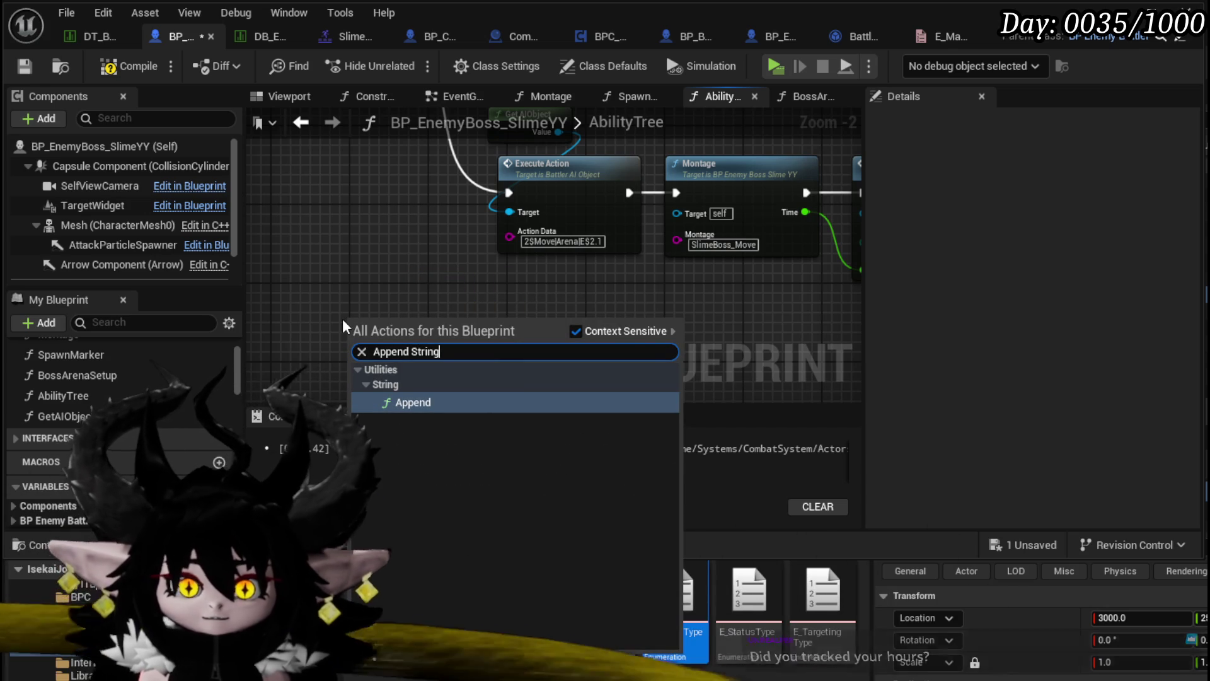
left_click(429, 402)
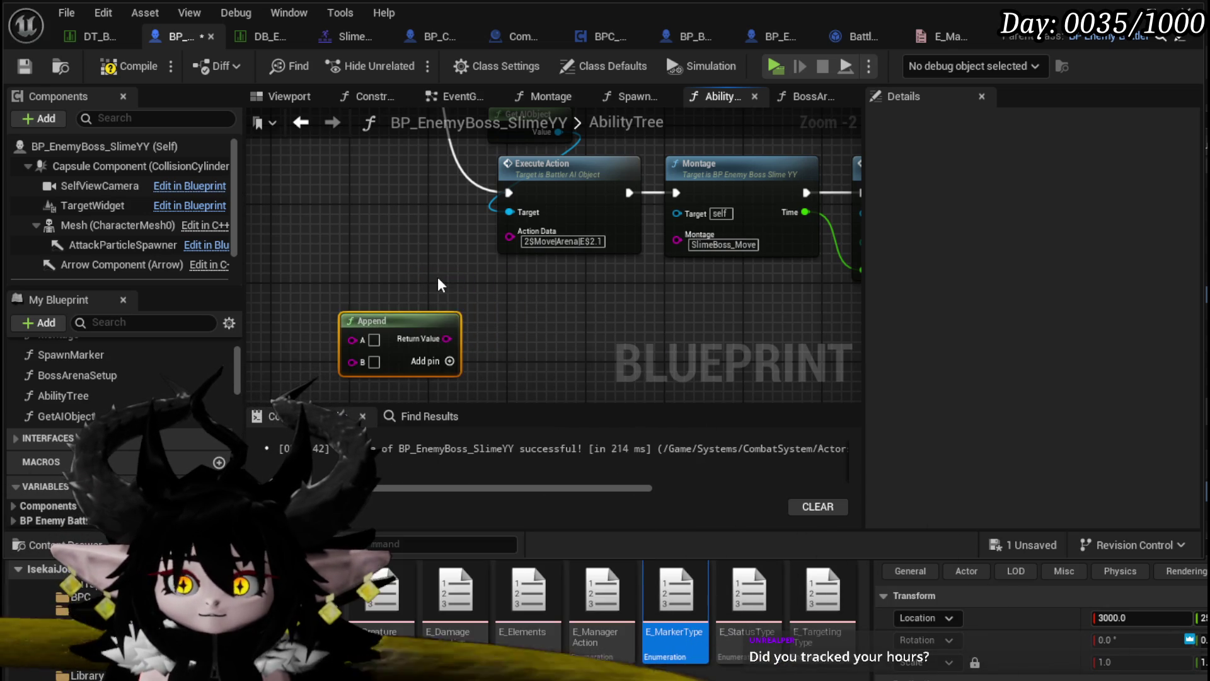
left_click_drag(463, 264, 484, 242)
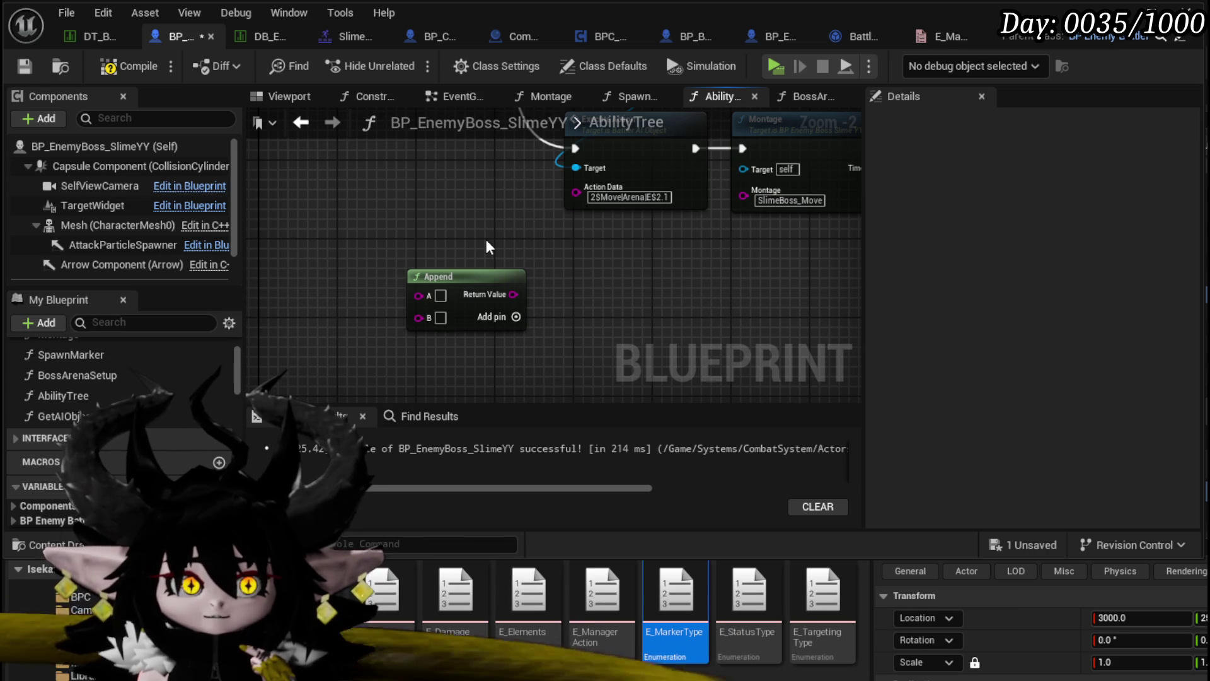
mouse_move(486, 240)
left_mouse_down()
mouse_move(499, 219)
mouse_move(468, 211)
mouse_move(445, 279)
mouse_move(446, 251)
left_mouse_up()
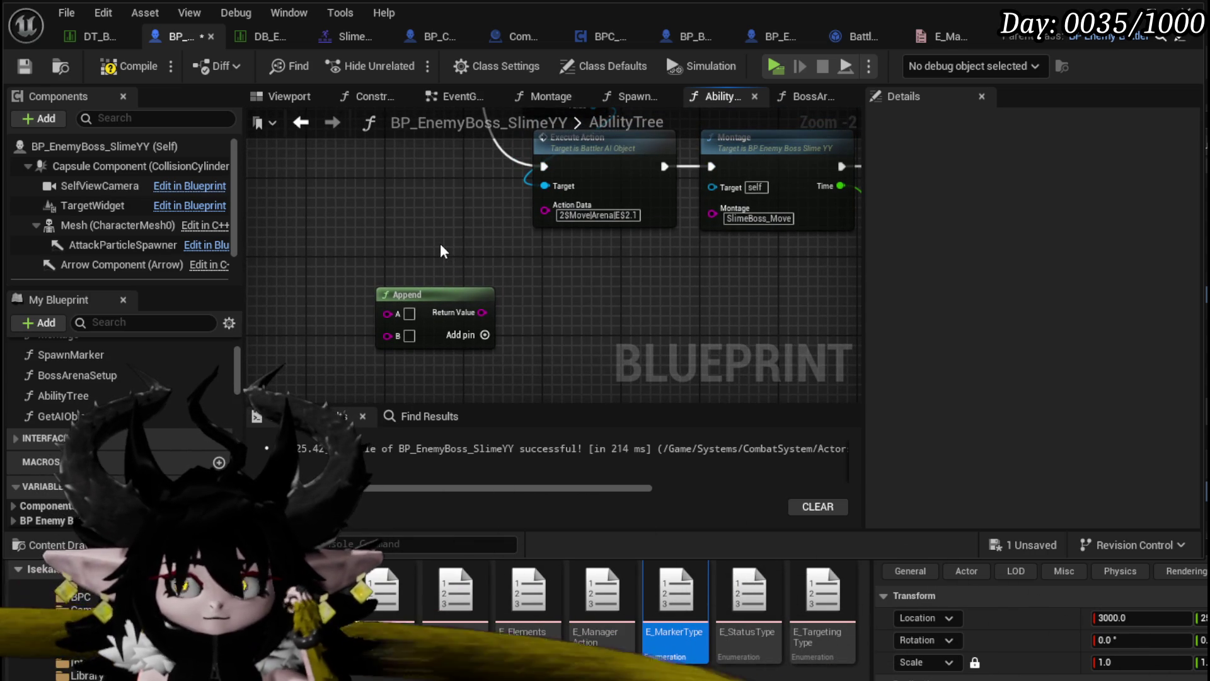
scroll(517, 258, "up", 2)
left_click_drag(424, 319, 437, 270)
Fill Append's A with 2$Move|Arena| and add a C pin set to $2.1.
left_click(592, 258)
left_click_drag(593, 258, 569, 246)
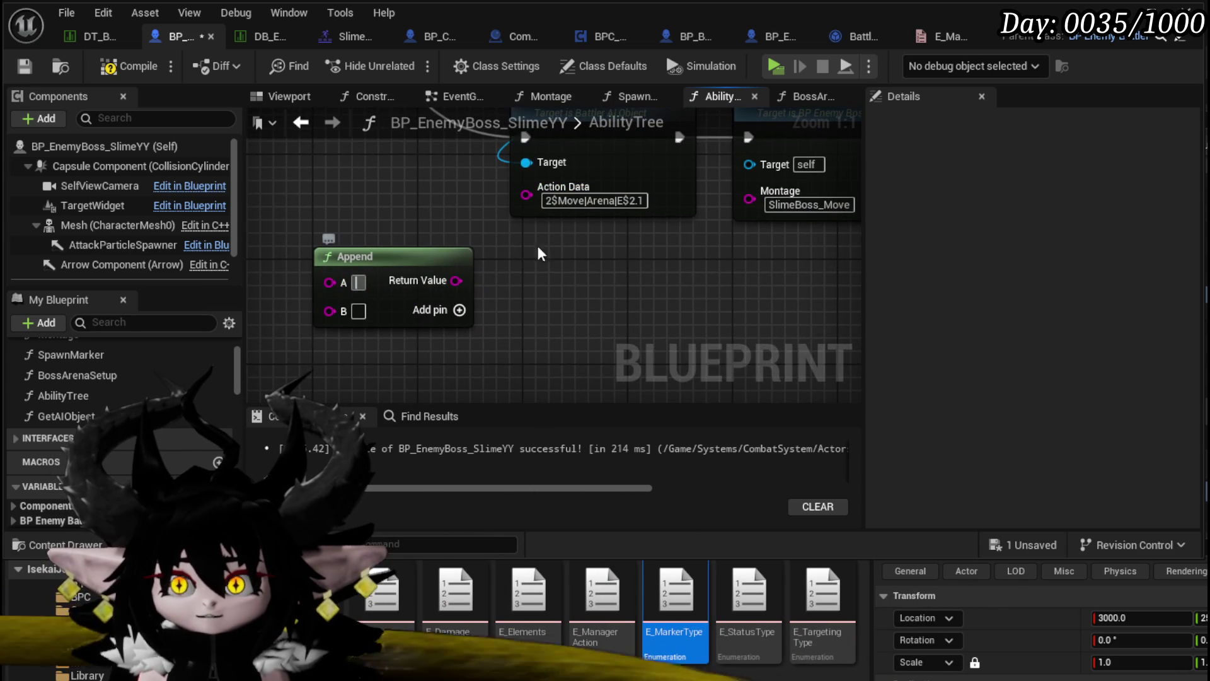
left_click(620, 201)
left_click(358, 282)
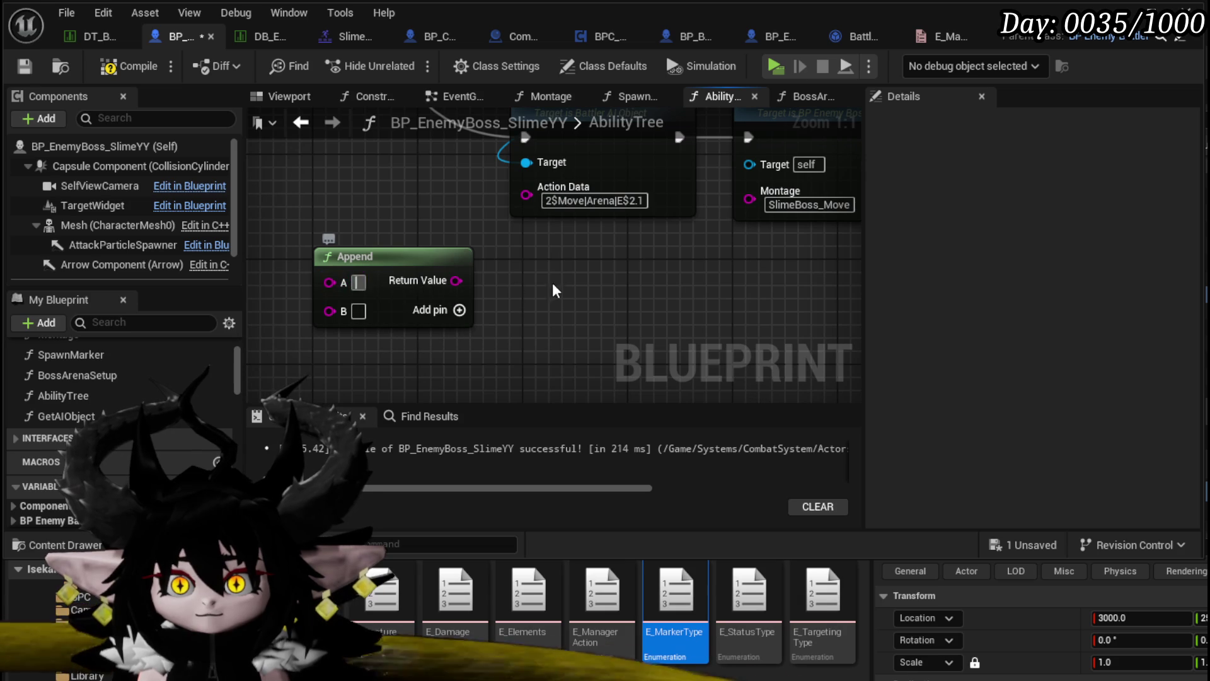
type("2$Move|Arena|")
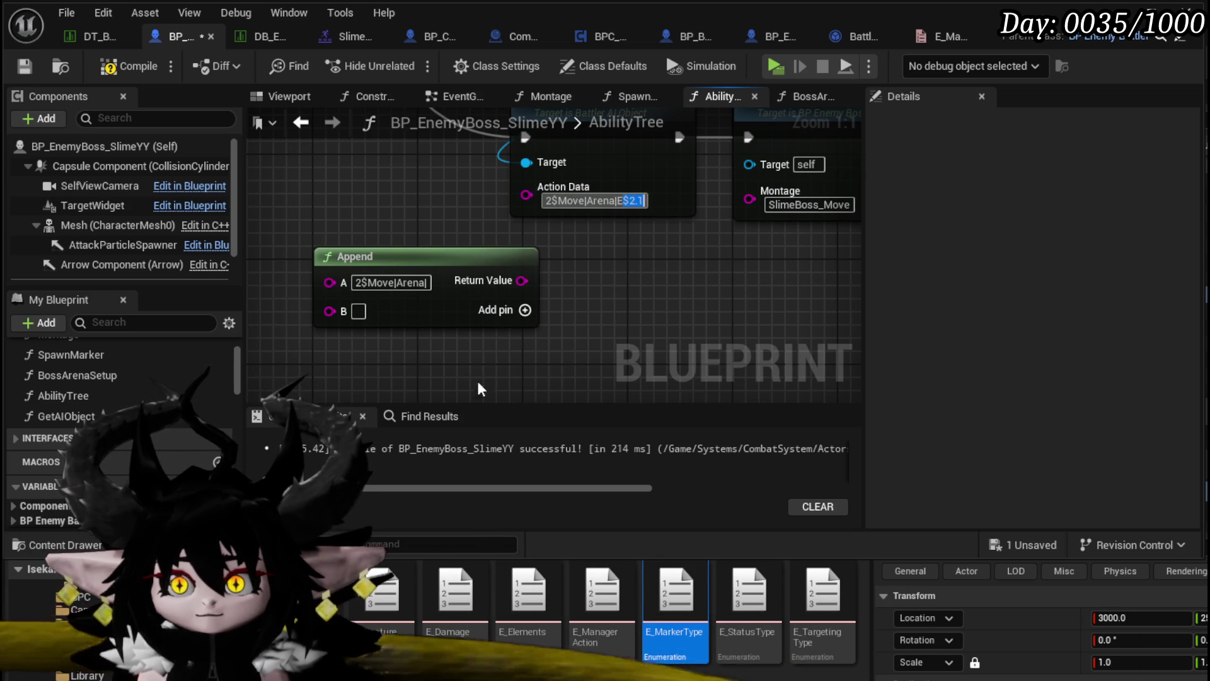
left_click(524, 309)
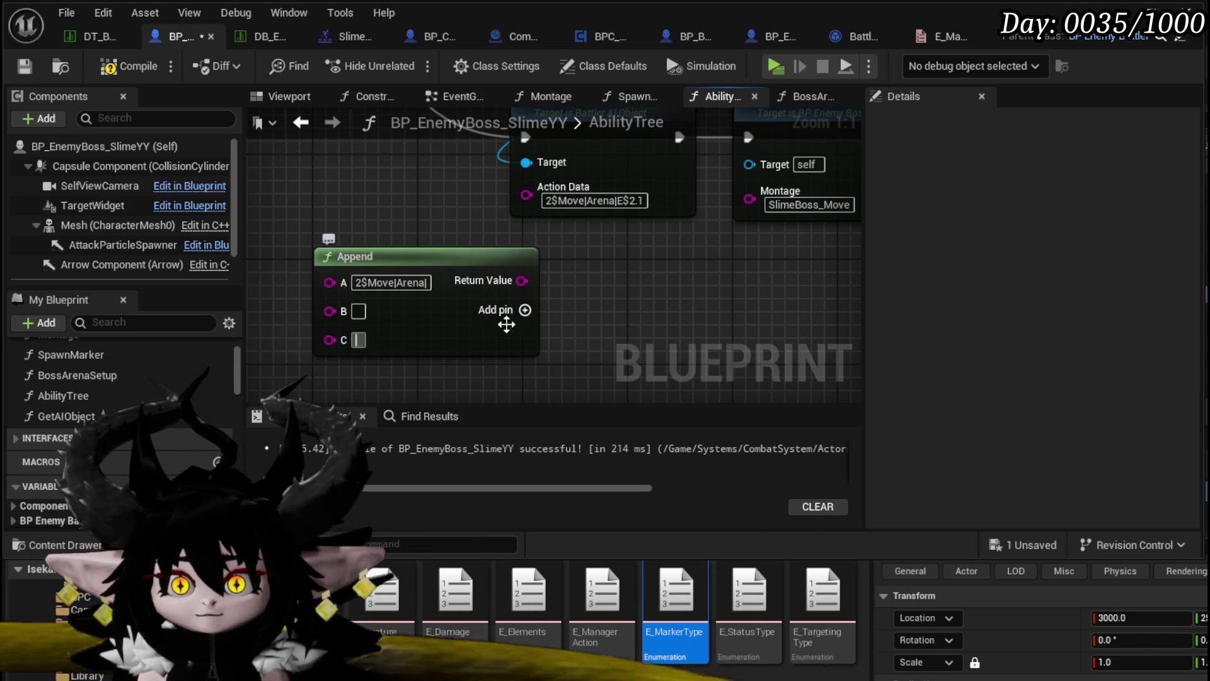
type("$2.1")
Connect Append's Return Value to Execute Action's Action Data input.
left_click_drag(604, 290, 691, 263)
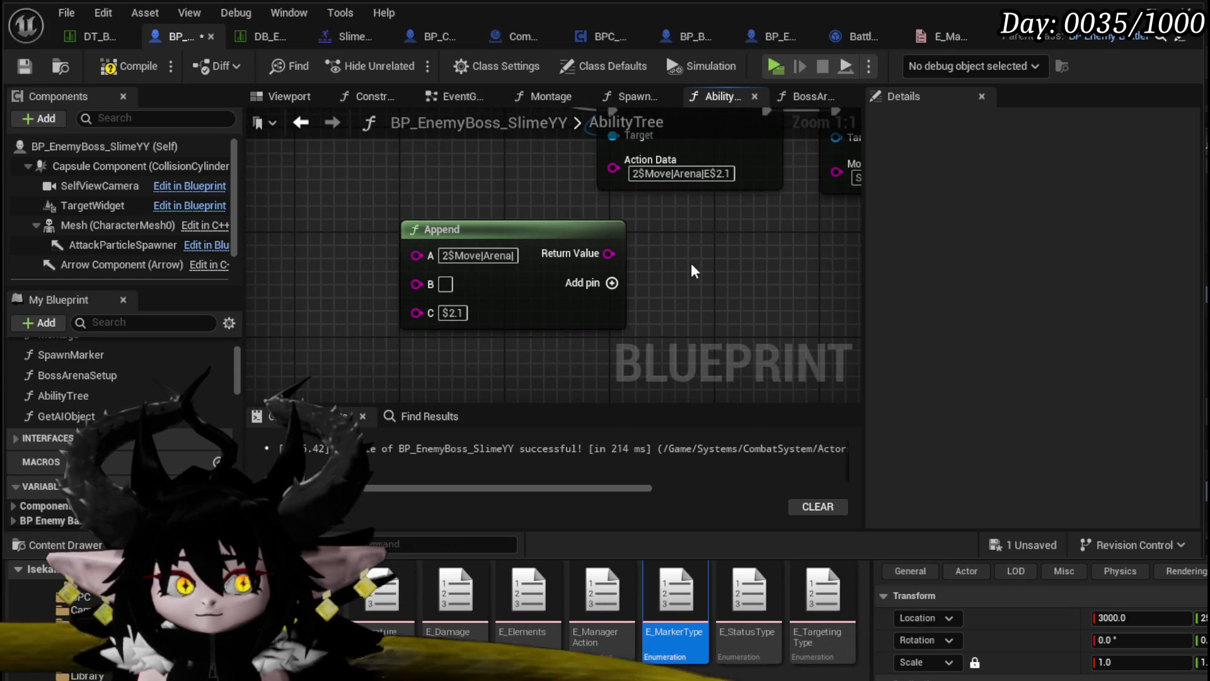
scroll(555, 296, "down", 2)
left_click_drag(595, 312, 598, 247)
left_click_drag(568, 293, 527, 262)
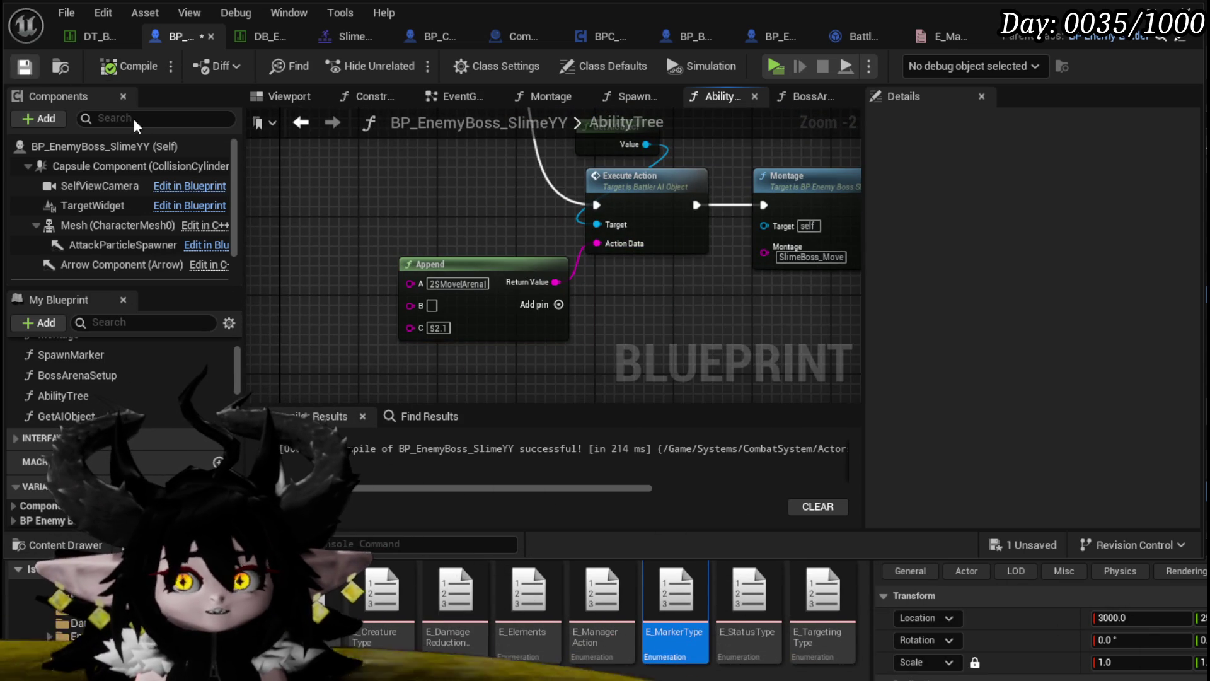
scroll(441, 226, "down", 2)
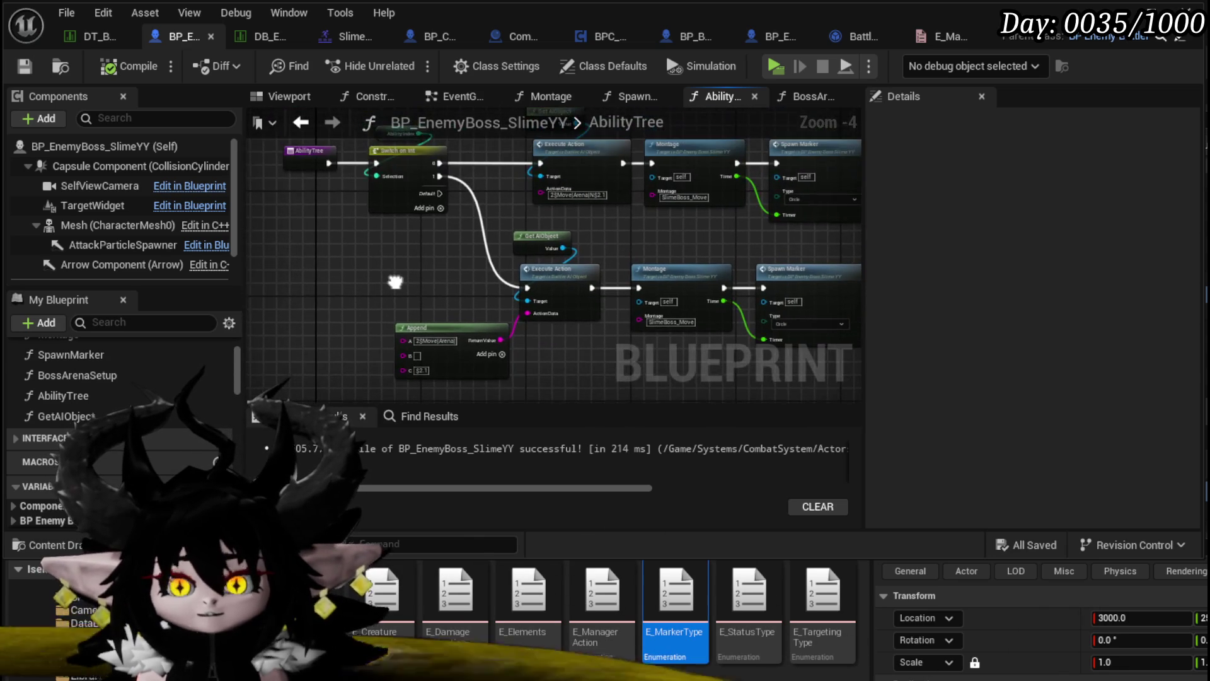
mouse_move(321, 259)
left_mouse_down()
mouse_move(455, 199)
mouse_move(578, 275)
left_mouse_up()
Collapse the nodes into a MoveToArenaDirection function and give it a string input for Append's B.
right_click(587, 241)
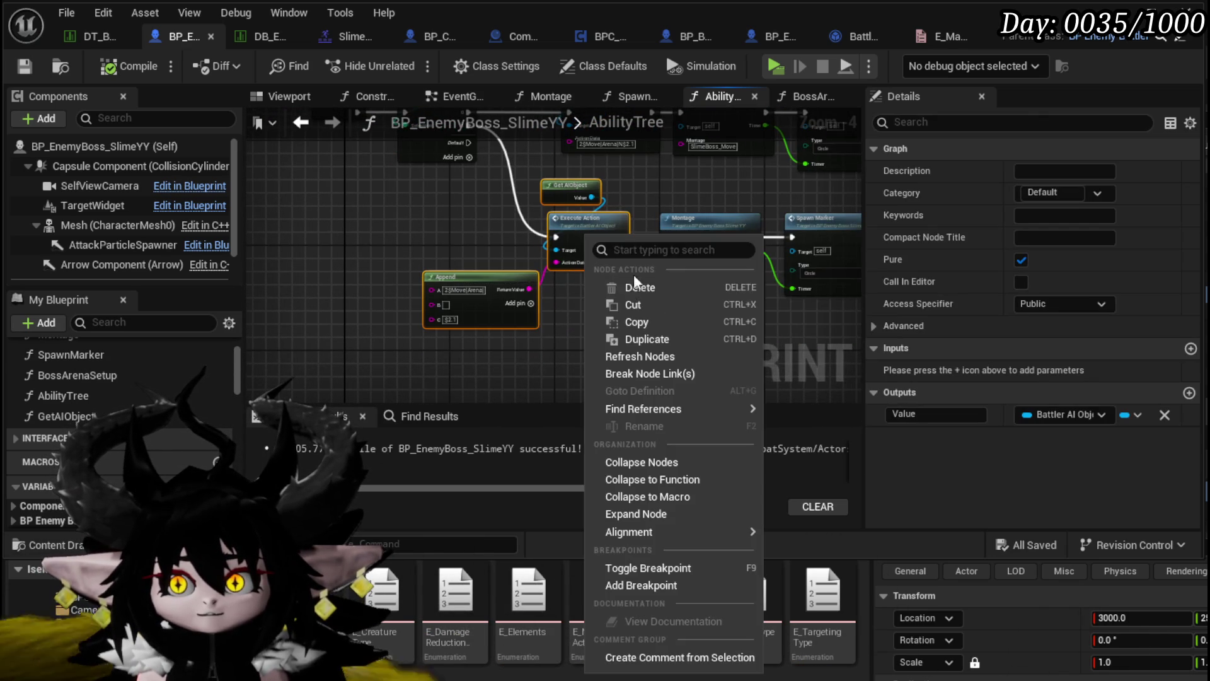
left_click(686, 478)
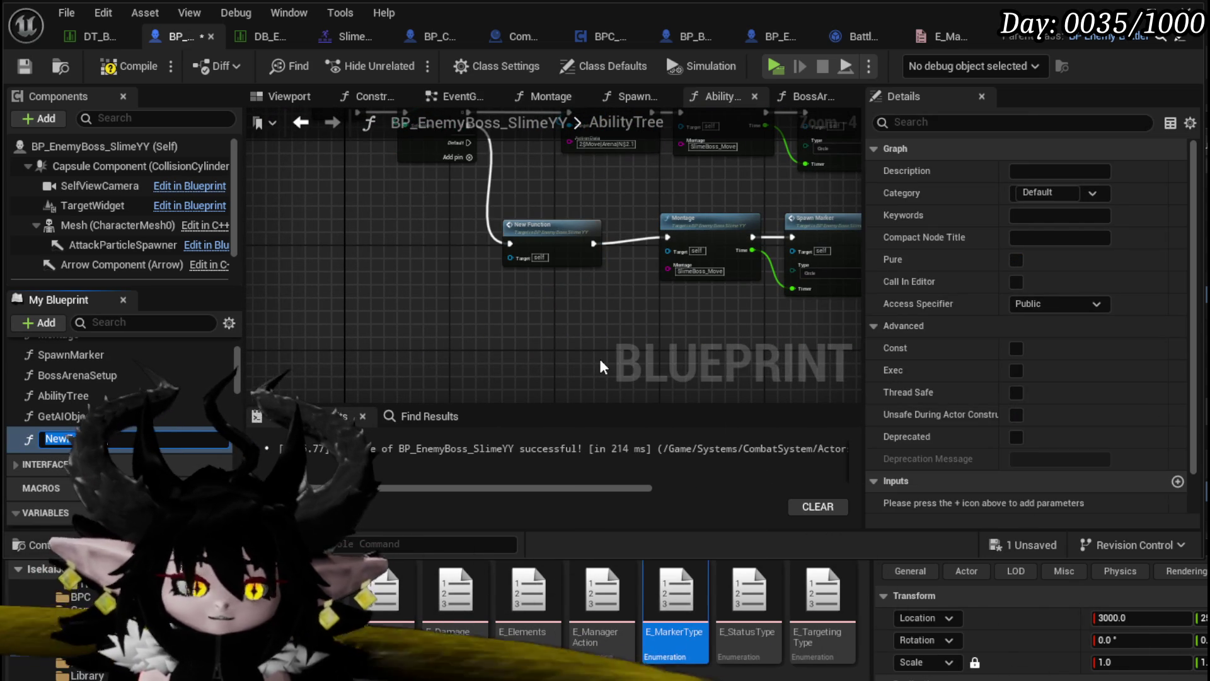
type("Mo")
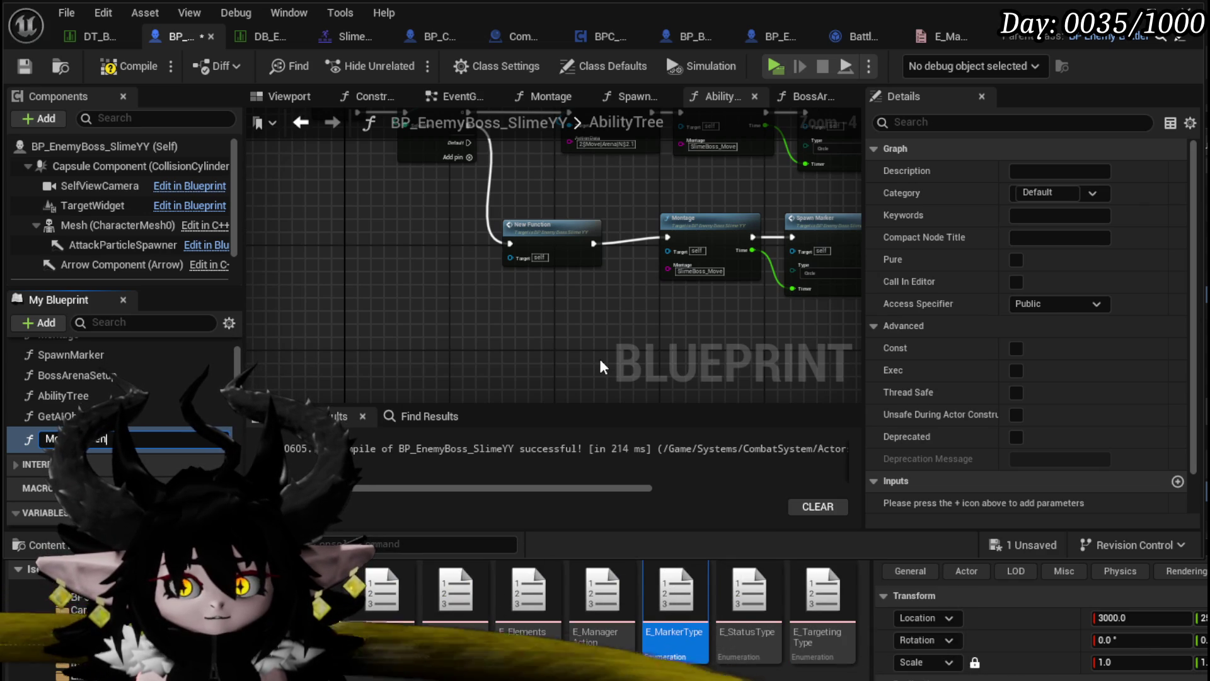
type("enal cti")
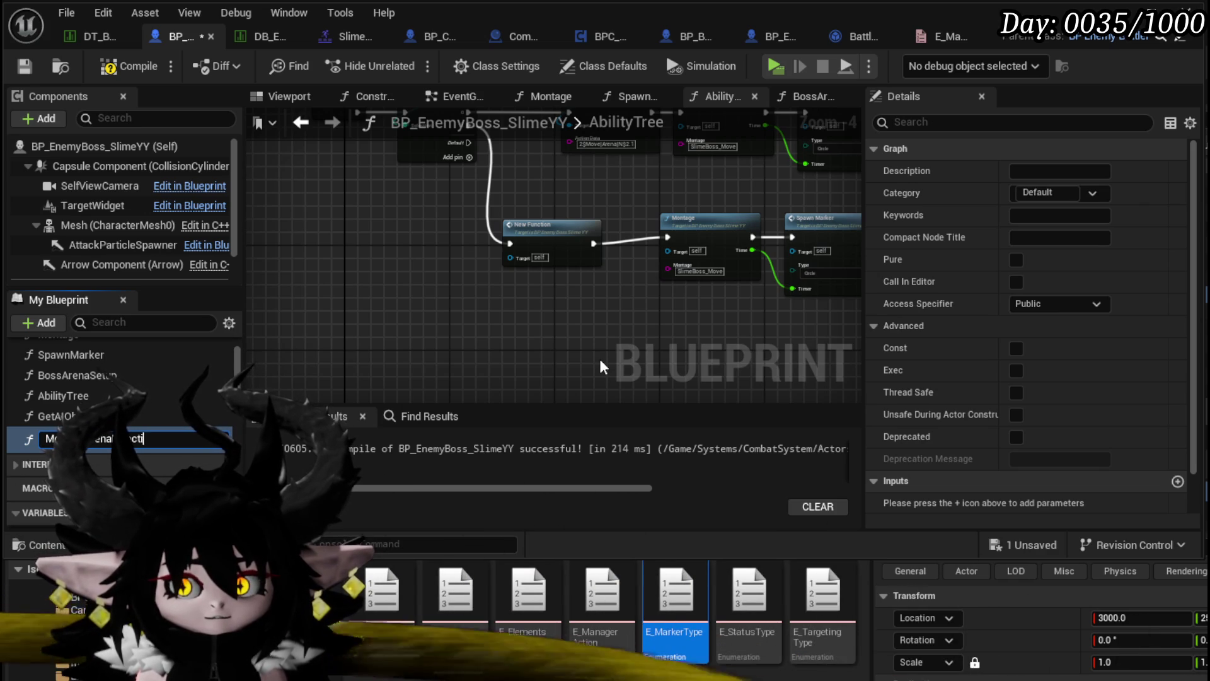
type("on")
key("Return")
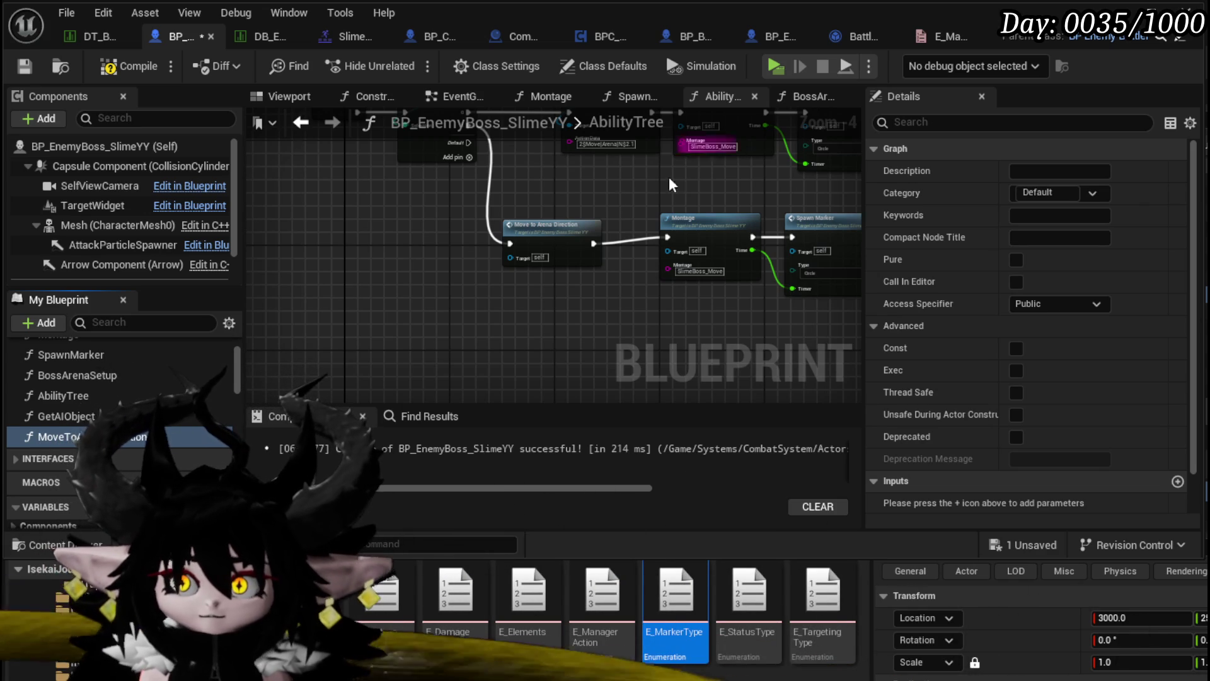
double_click(539, 241)
mouse_move(490, 255)
left_mouse_down()
mouse_move(475, 212)
mouse_move(380, 213)
left_mouse_up()
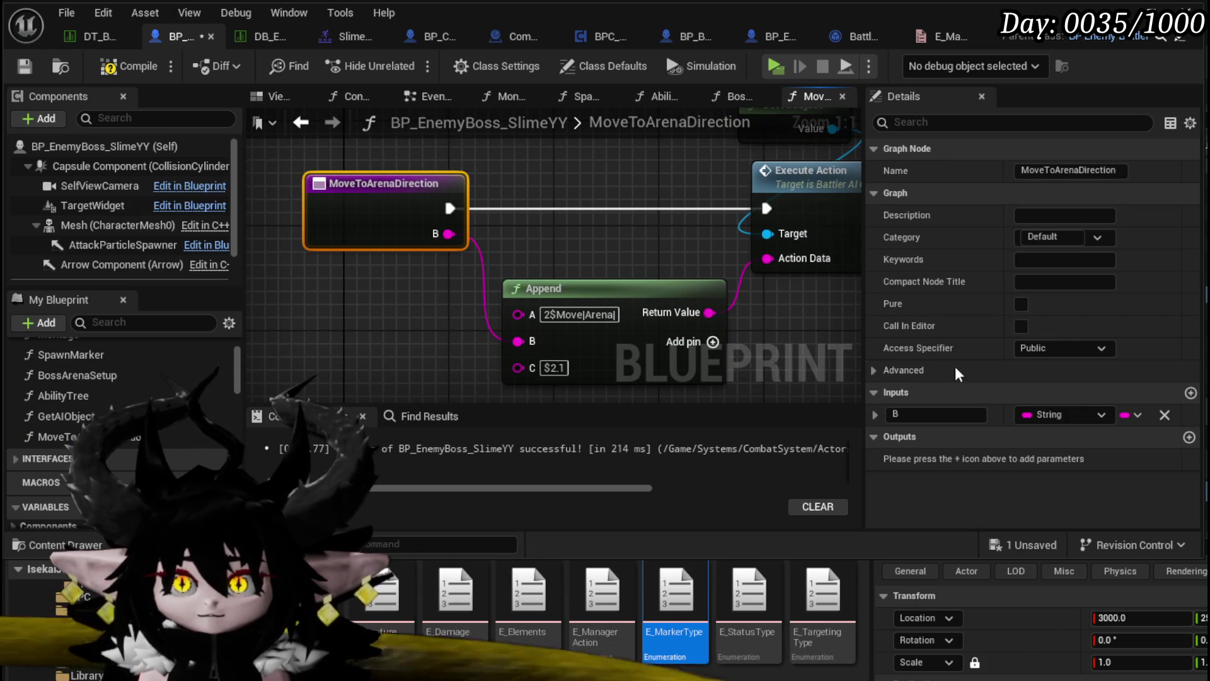
Rename the function's B string input to Direction and save the blueprint.
left_click(933, 416)
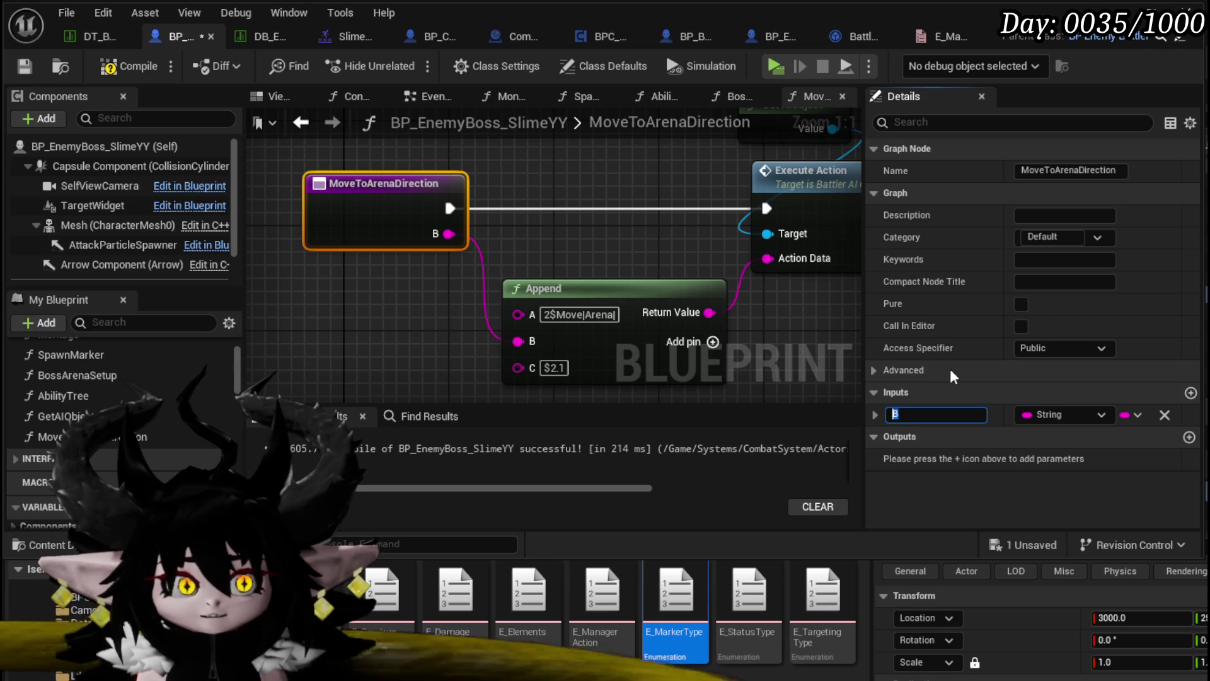
type("Directio")
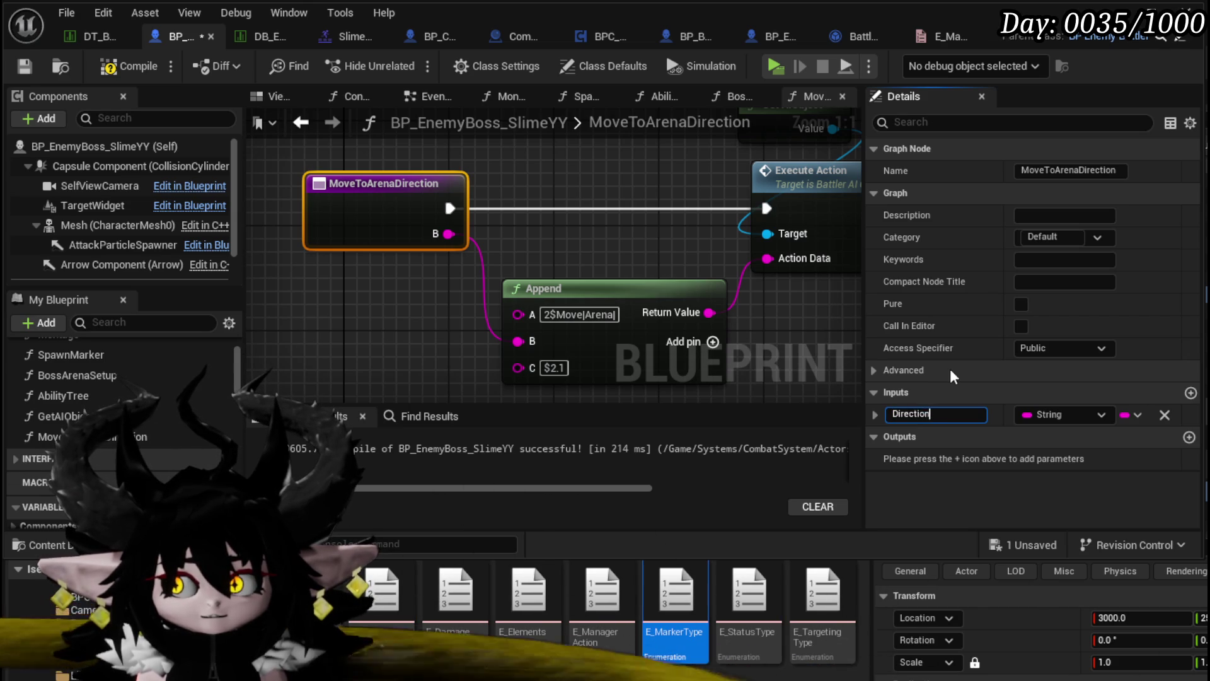
type("n")
key("Return")
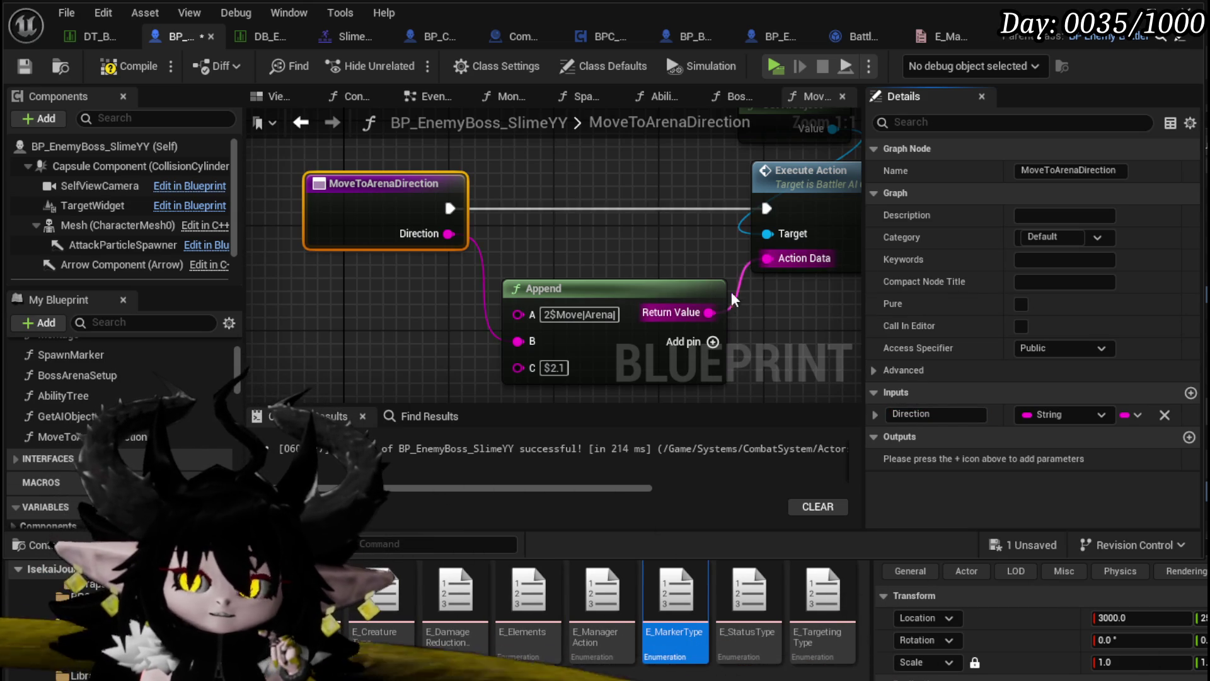
left_click(24, 66)
In AbilityTree, shift the Move to Arena Direction node right and give it Direction N.
left_click(302, 122)
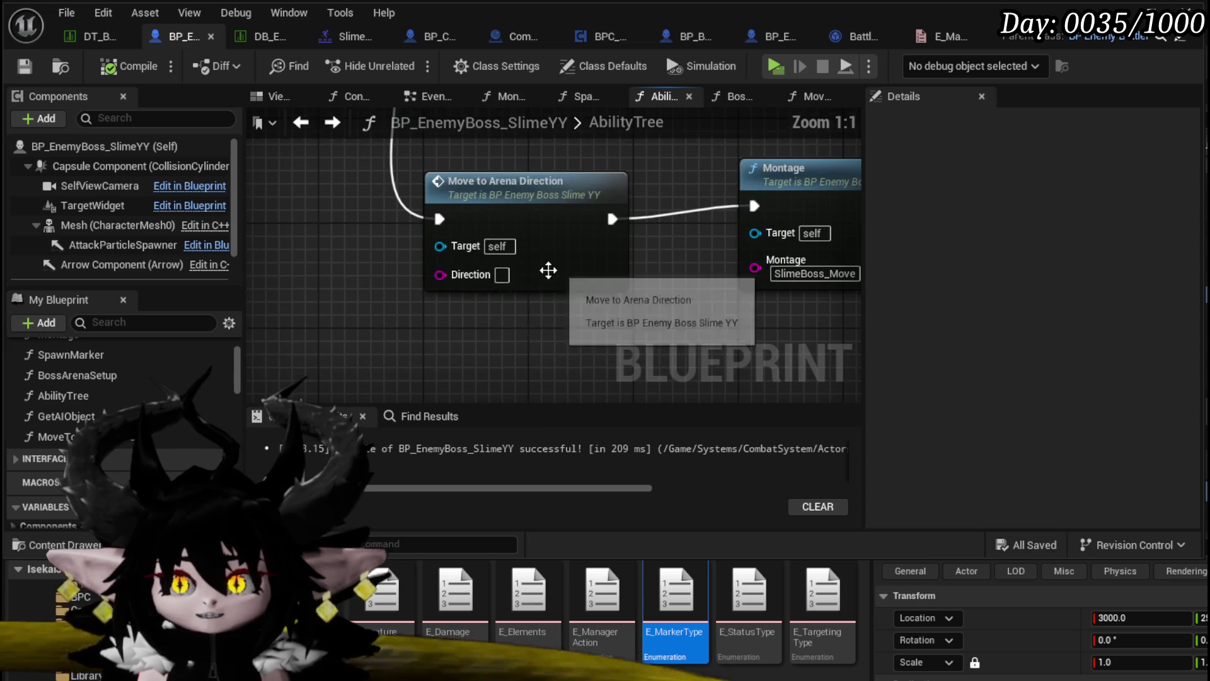
mouse_move(524, 280)
left_mouse_down()
mouse_move(378, 329)
mouse_move(324, 323)
mouse_move(640, 329)
left_mouse_up()
left_click(493, 215)
left_click_drag(493, 214, 571, 214)
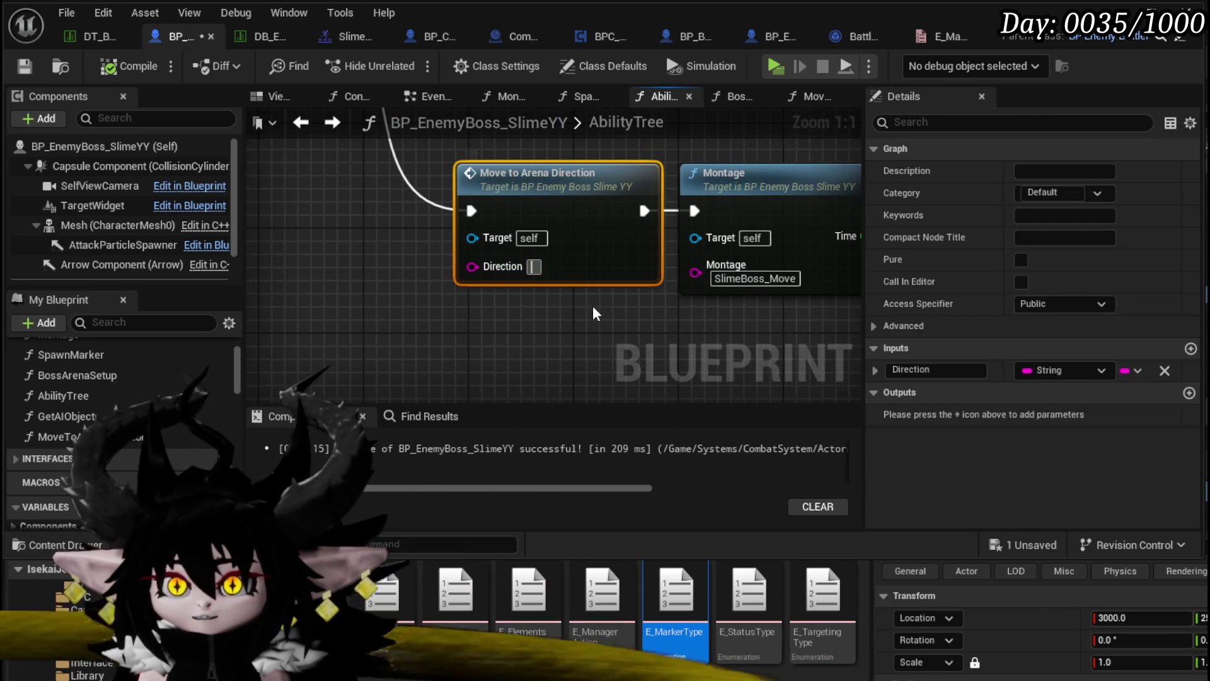
type("N")
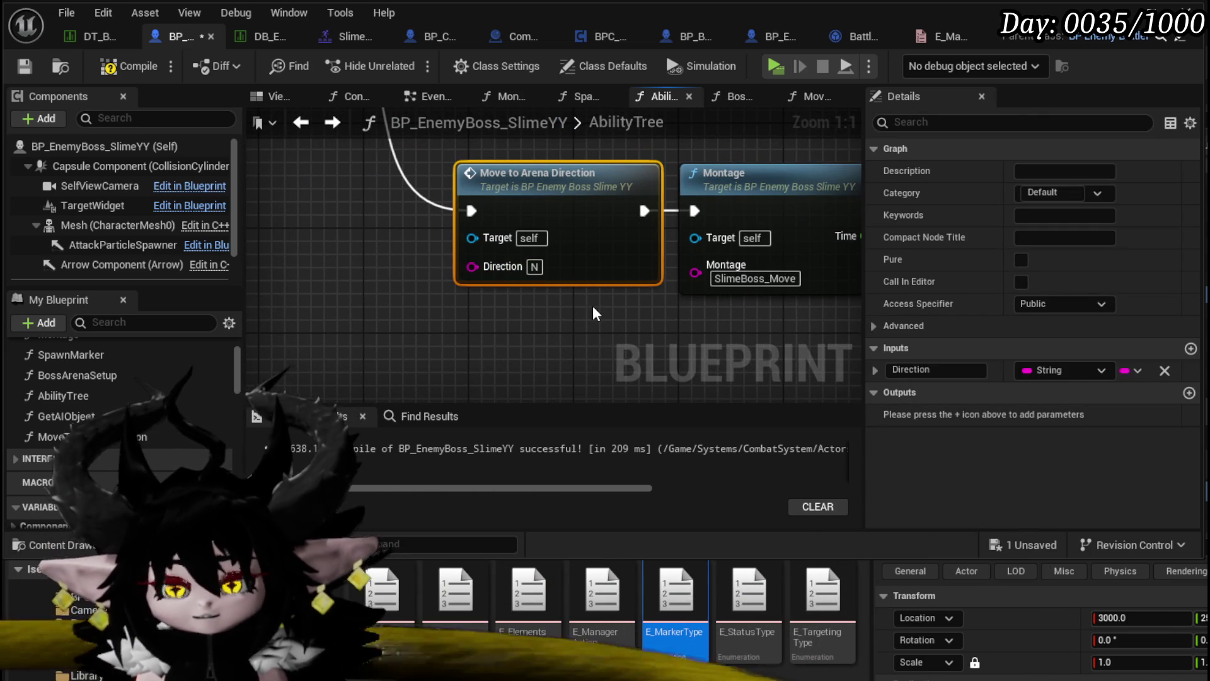
scroll(592, 305, "down", 4)
scroll(475, 237, "up", 2)
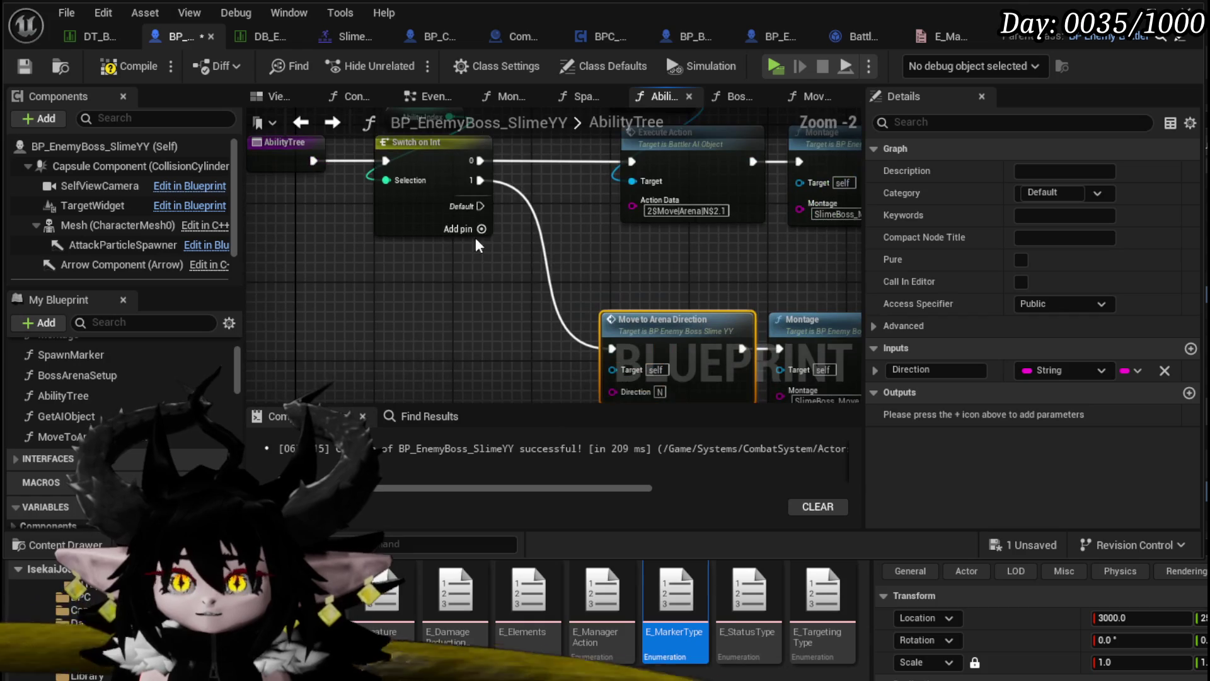
Add five more output pins to the Switch on Int node.
left_click(481, 229)
left_click(481, 248)
left_click(481, 268)
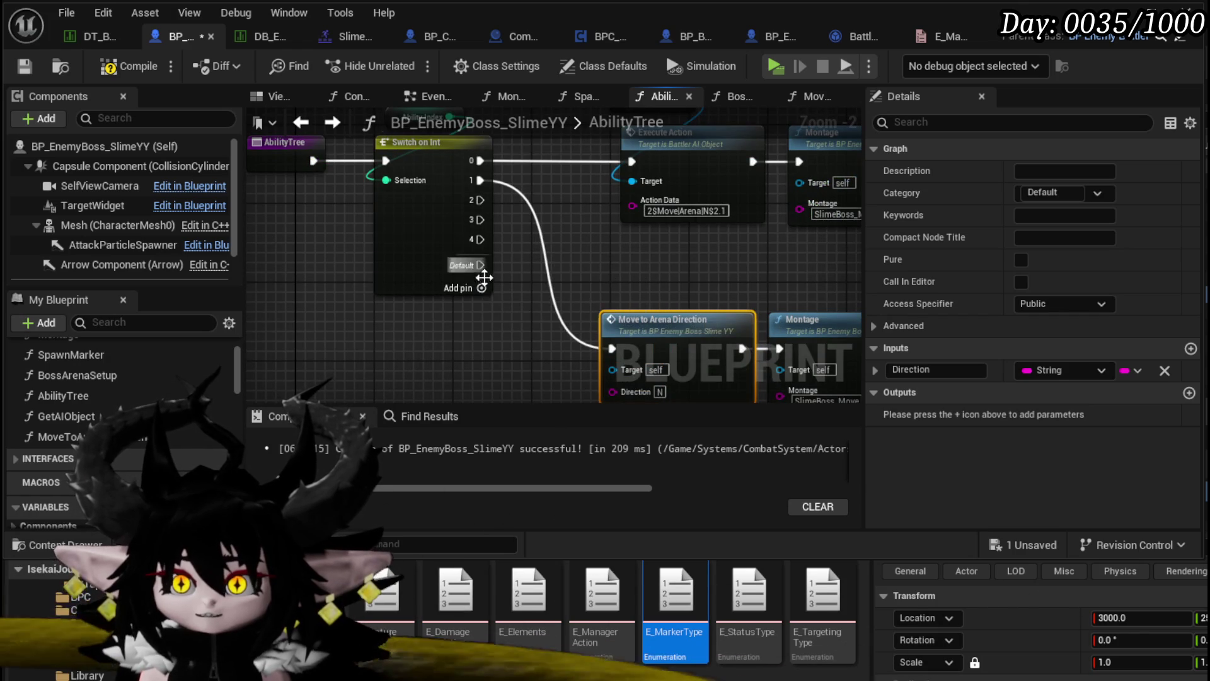
left_click(481, 287)
left_click(479, 328)
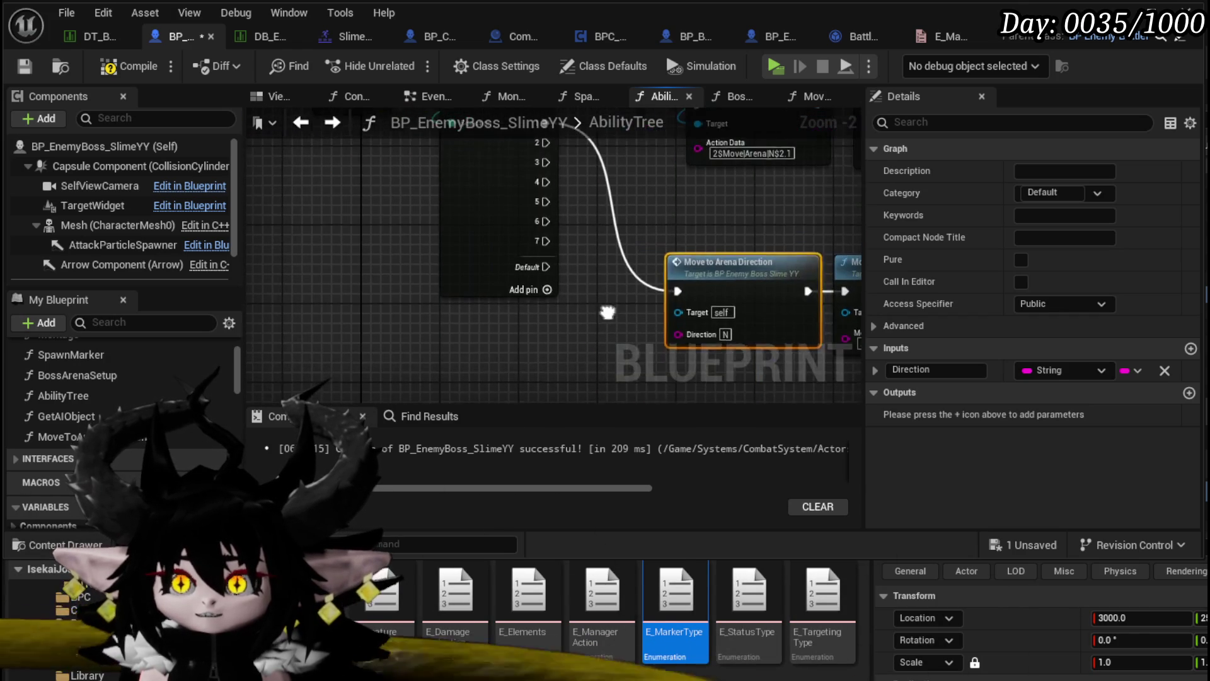
left_click_drag(660, 315, 590, 297)
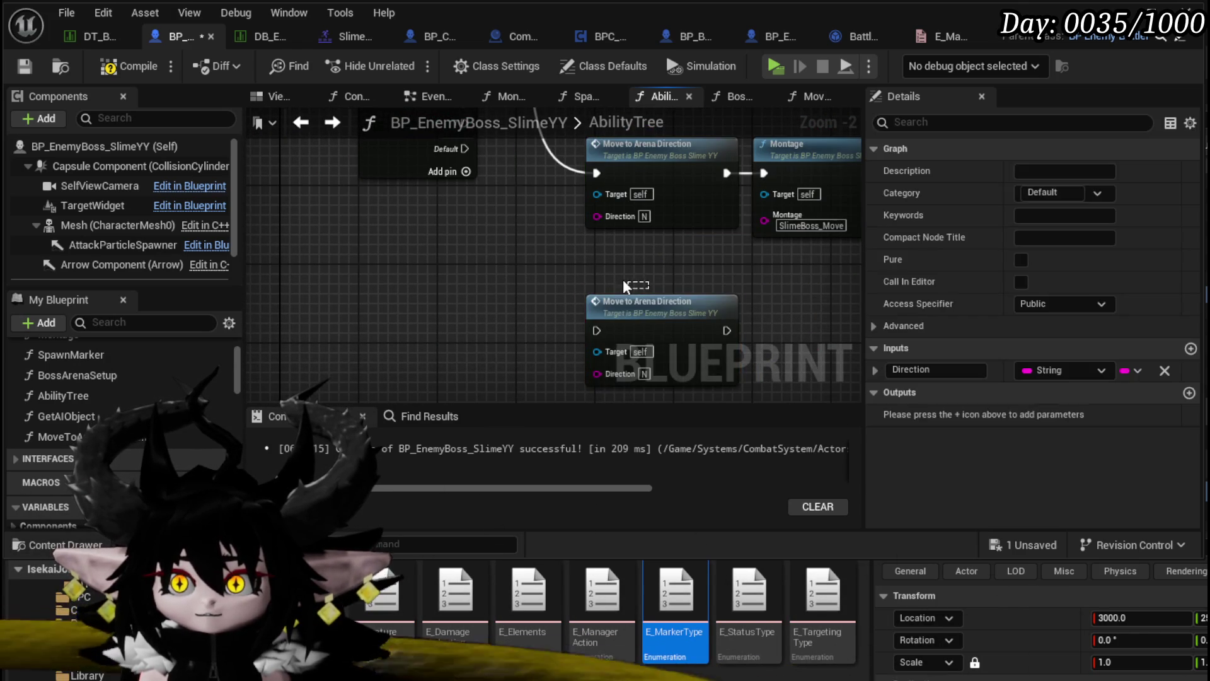
Duplicate the Move to Arena Direction node, wire Switch output 2 to it, and save.
key("Home")
mouse_move(458, 187)
left_mouse_down()
mouse_move(542, 347)
mouse_move(593, 305)
mouse_move(593, 328)
left_mouse_up()
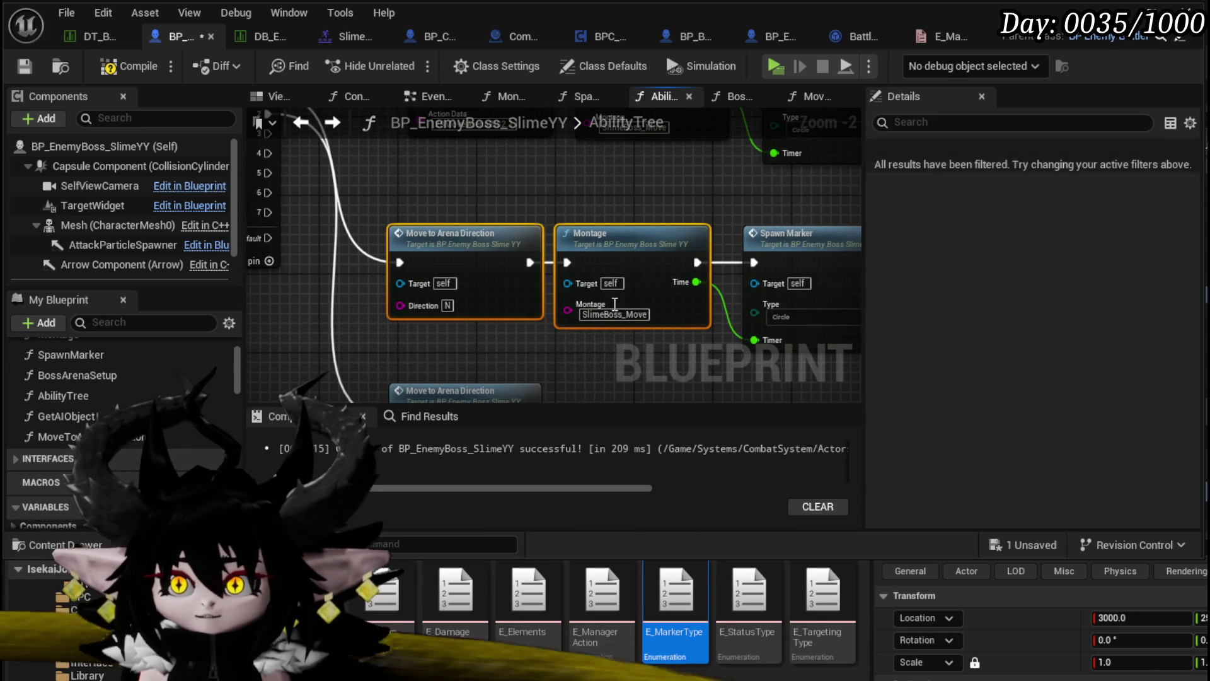
left_click_drag(640, 332, 642, 333)
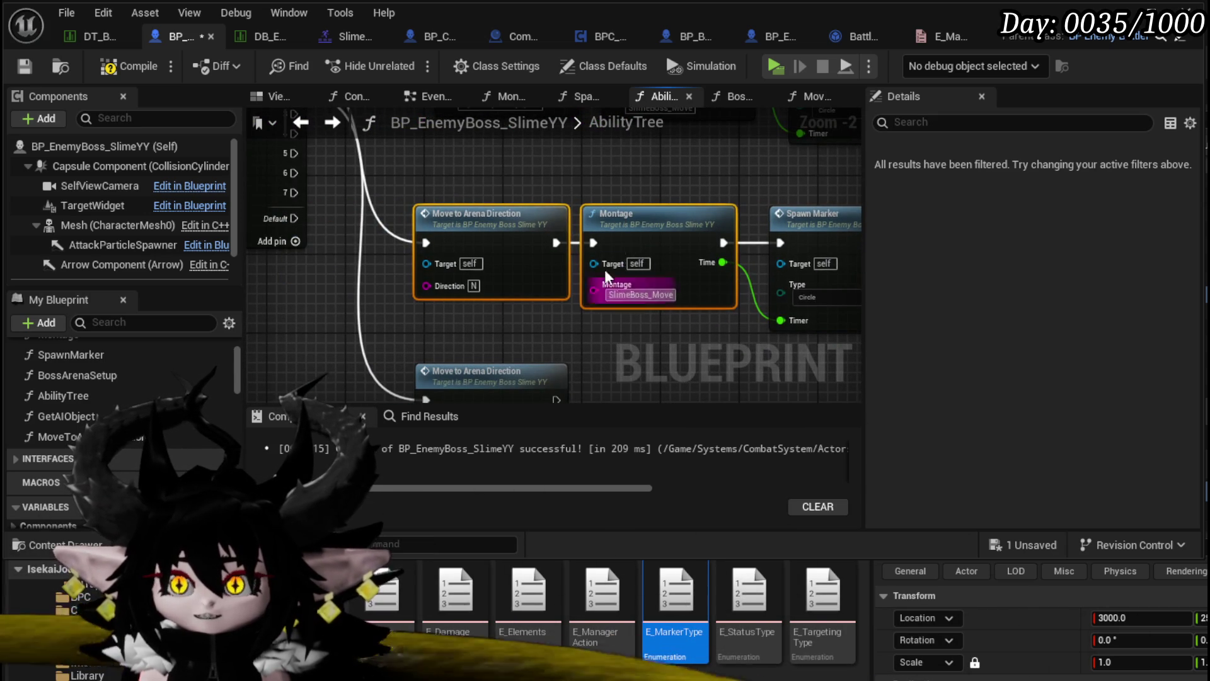
left_click(477, 165)
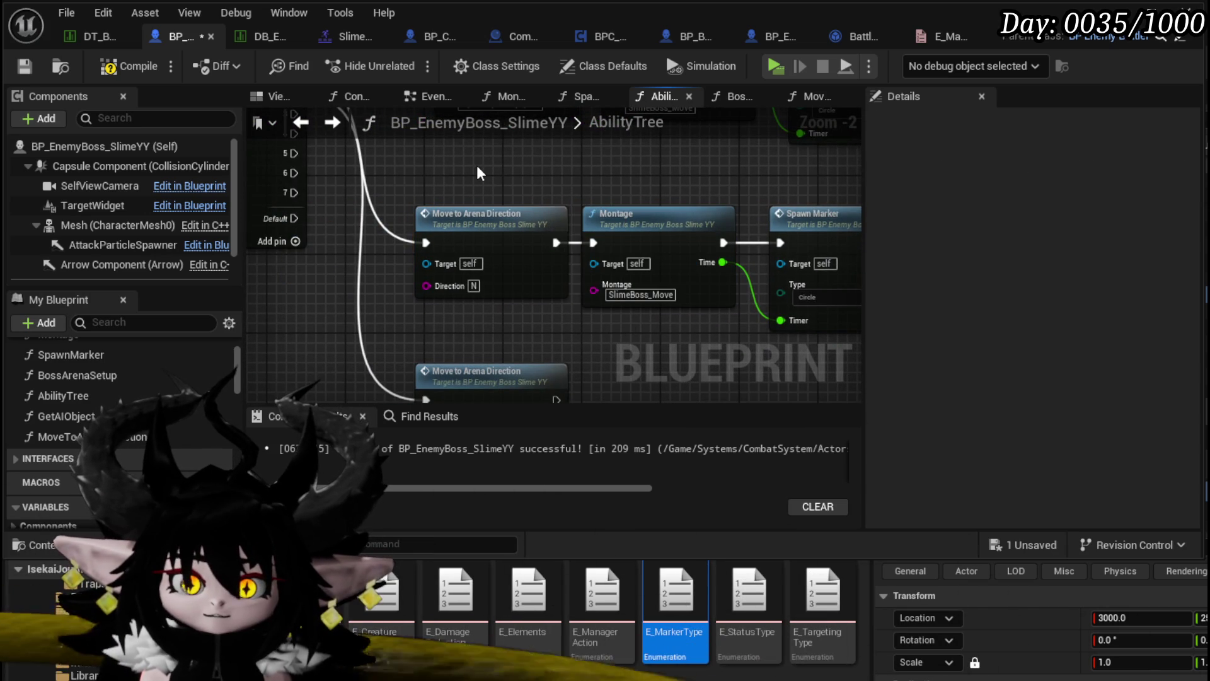
scroll(495, 173, "up", 1)
scroll(579, 290, "down", 2)
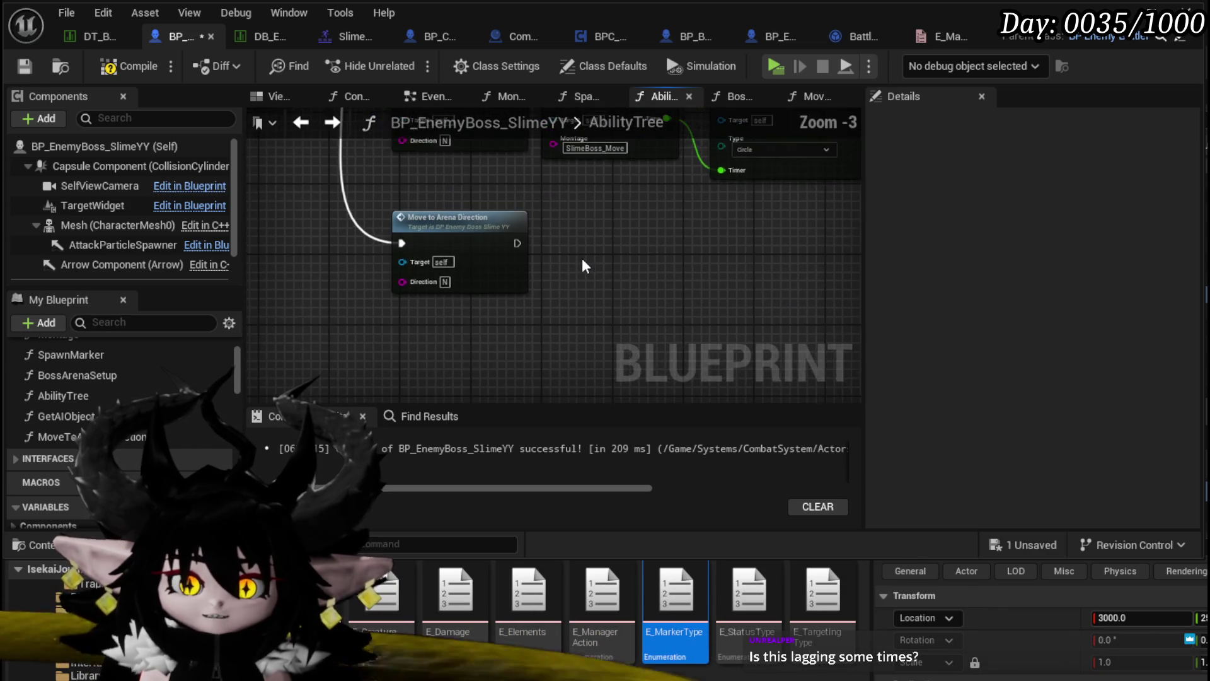
left_click_drag(582, 258, 660, 286)
left_click(26, 66)
Line up the Montage, Spawn Marker and Set Timer row and place the second Move node.
scroll(538, 285, "down", 2)
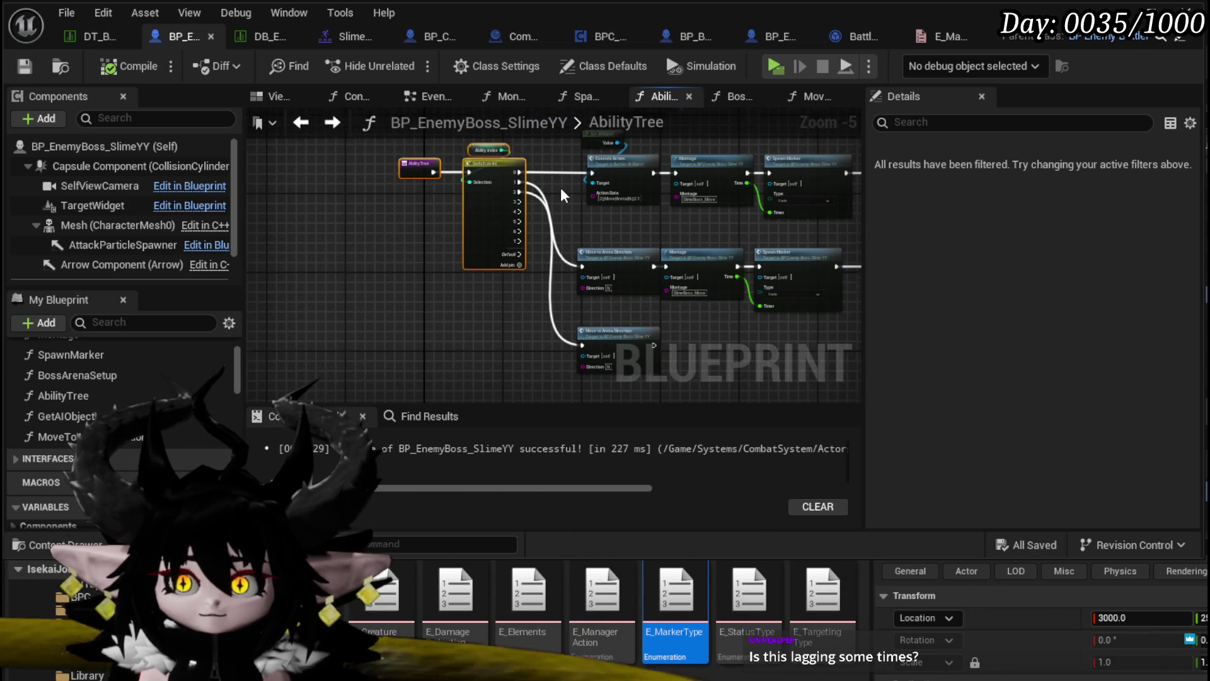
scroll(561, 187, "up", 3)
mouse_move(662, 383)
left_mouse_down()
mouse_move(494, 326)
mouse_move(419, 381)
mouse_move(867, 248)
left_mouse_up()
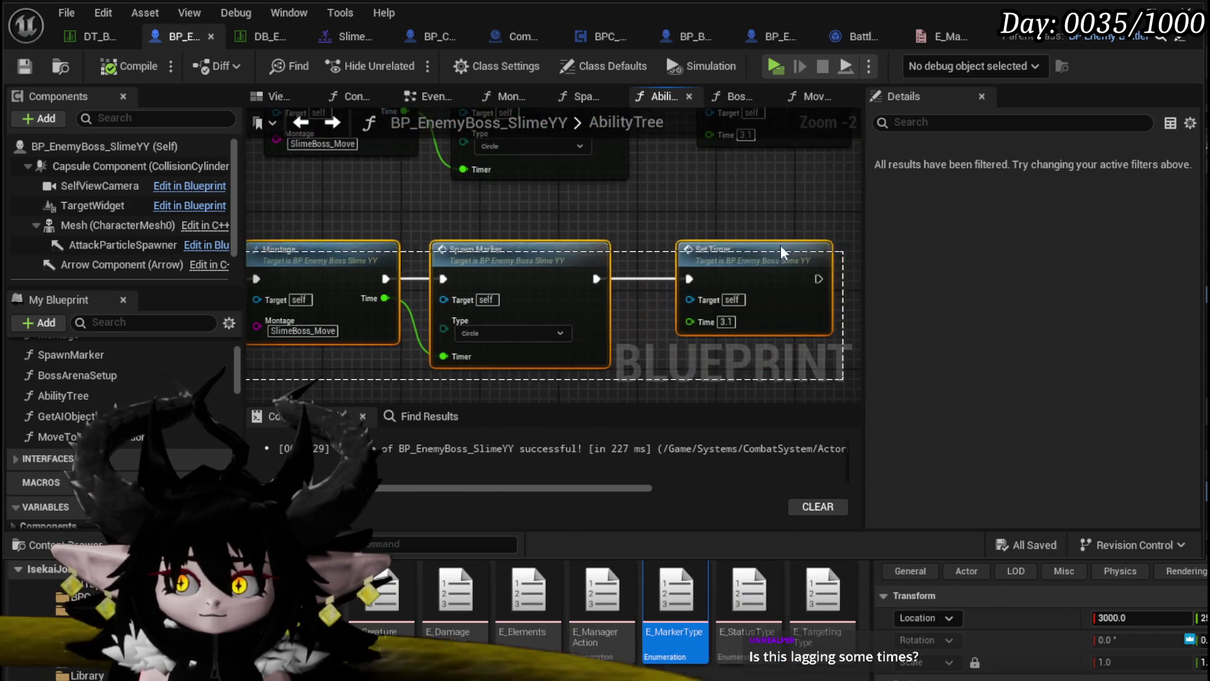
mouse_move(609, 274)
left_mouse_down()
mouse_move(617, 219)
mouse_move(621, 240)
left_mouse_up()
left_click_drag(302, 208, 482, 214)
mouse_move(334, 222)
left_mouse_down()
mouse_move(486, 253)
mouse_move(397, 93)
left_mouse_up()
left_click_drag(507, 332, 507, 253)
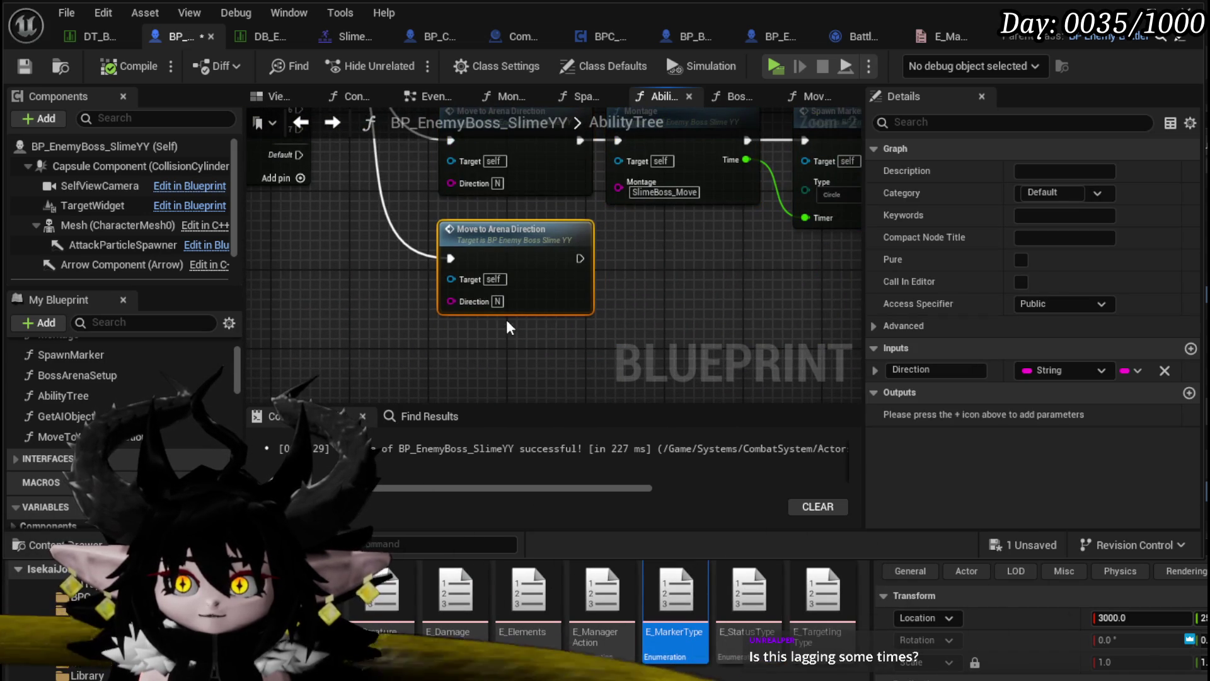
left_click(497, 301)
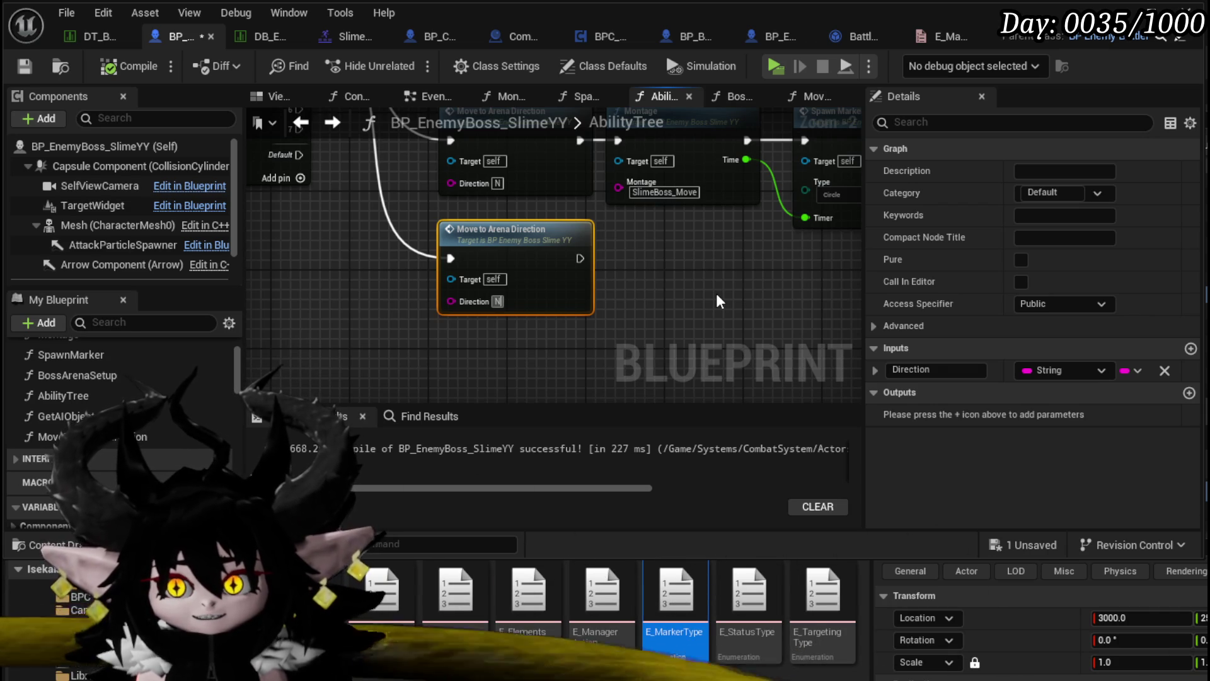
Set the second node's Direction to E, wire Switch output 3 to a third node set to W.
key("BackSpace")
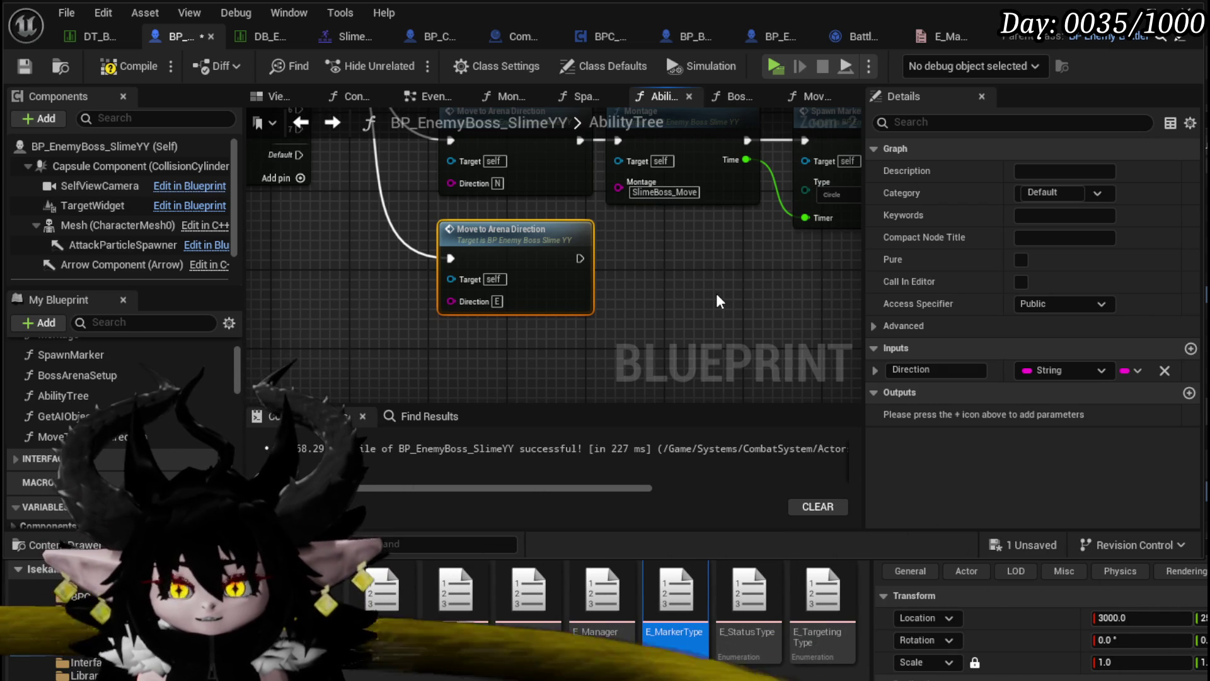
left_click(478, 350)
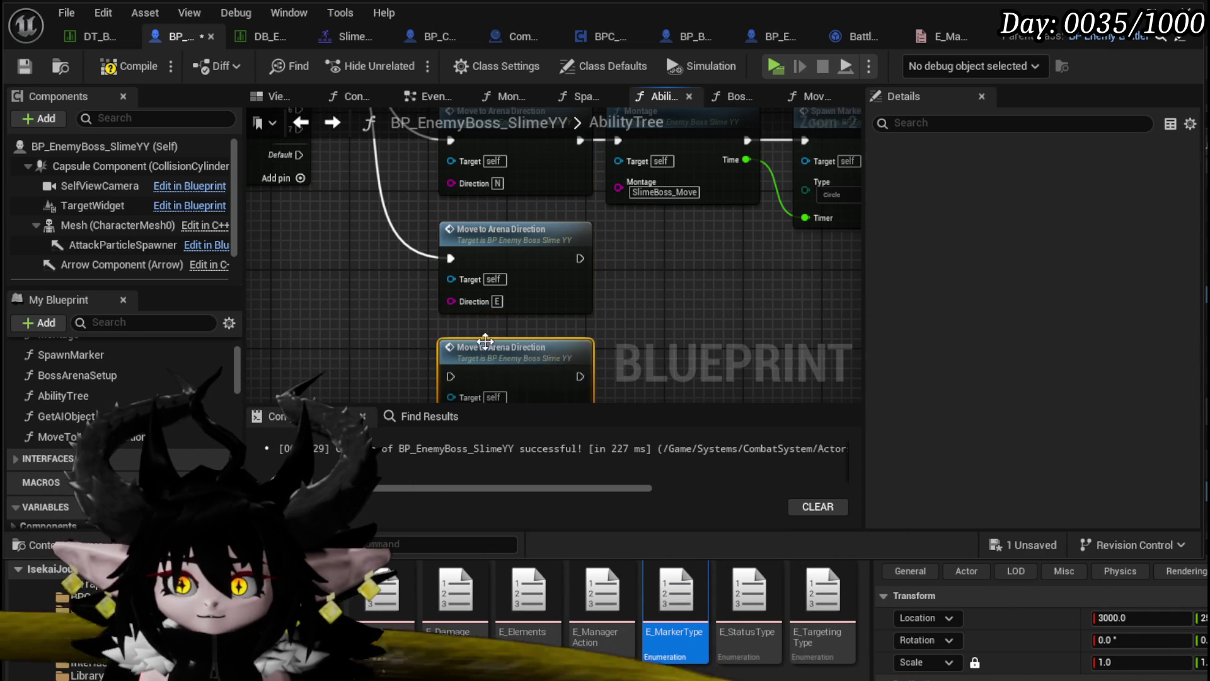
left_click_drag(361, 169, 519, 345)
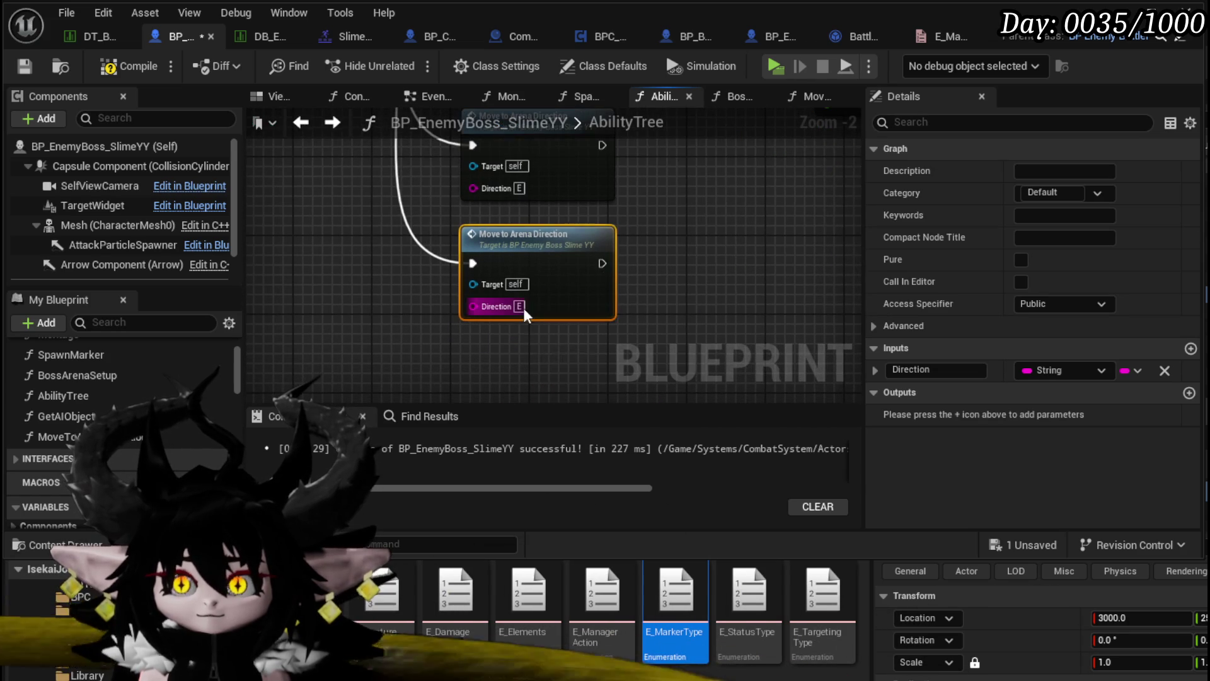
type("W")
left_click(737, 268)
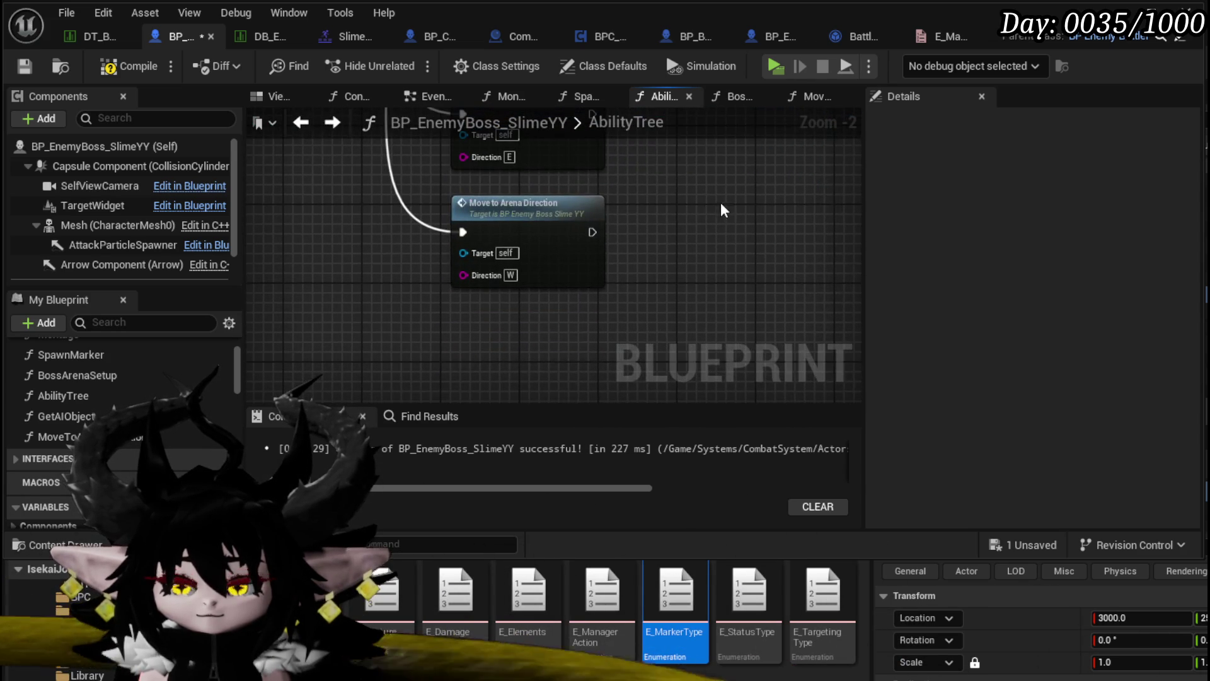
Paste copies of the direction nodes and set their Directions to NE and NW.
left_click(482, 217)
left_click_drag(590, 146, 590, 147)
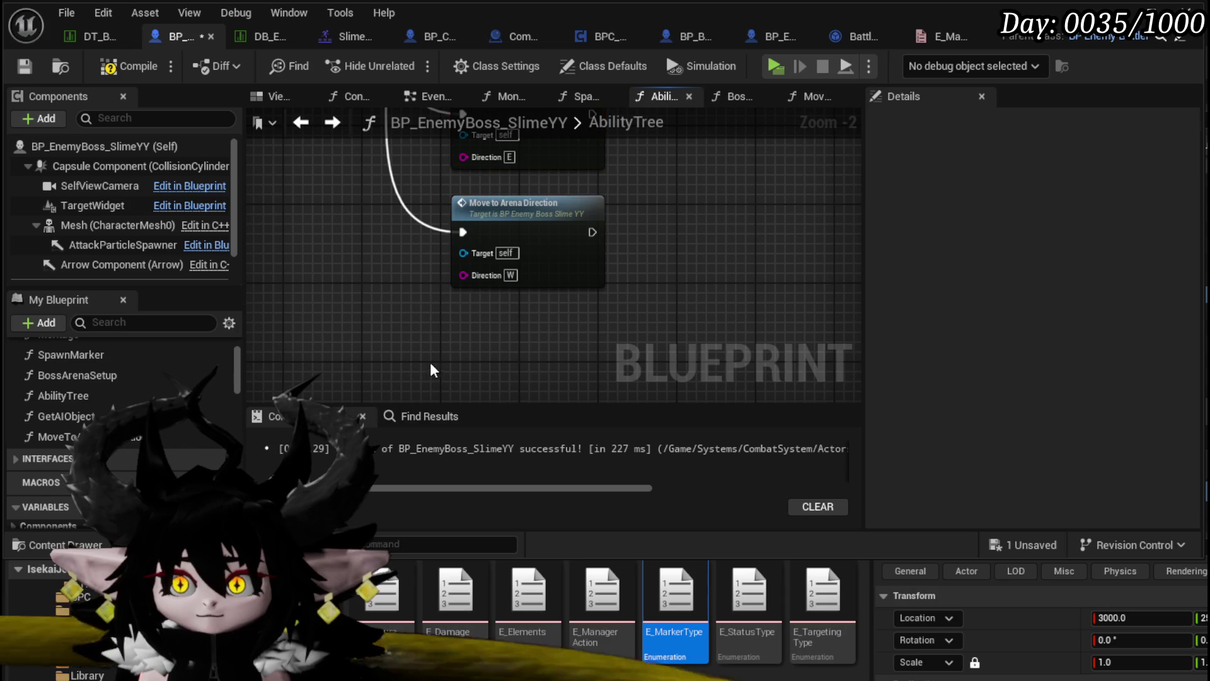
key("ctrl+v")
scroll(580, 334, "down", 2)
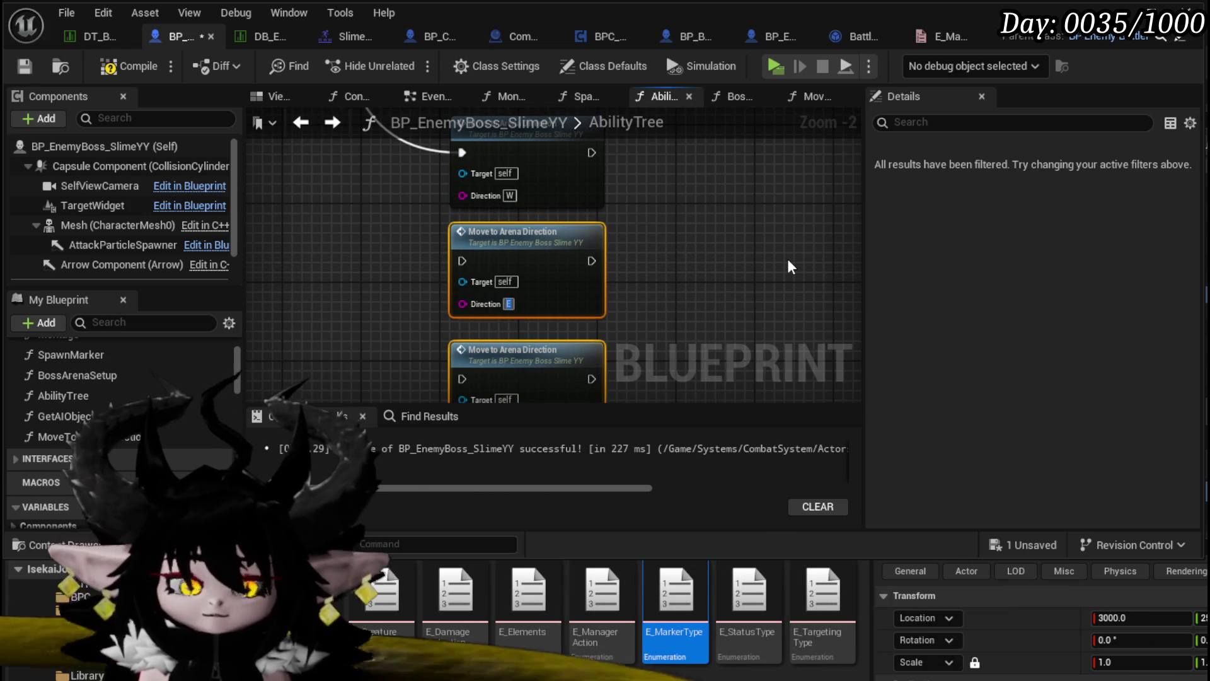
scroll(544, 336, "down", 2)
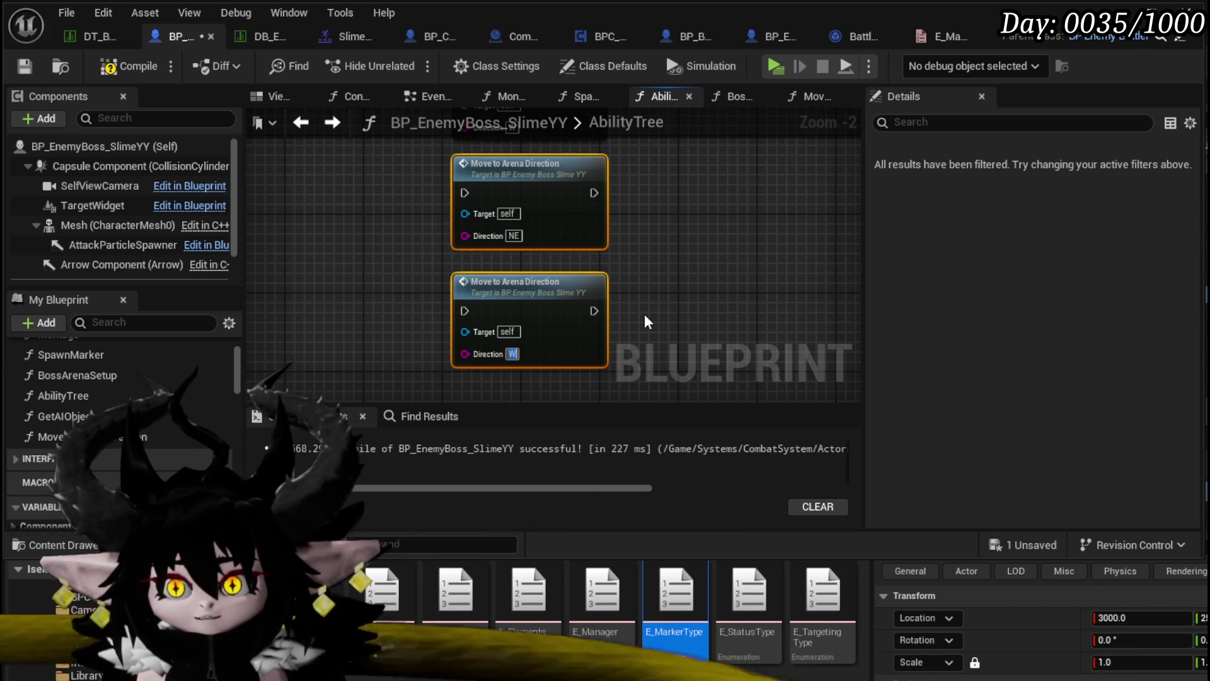
type("N")
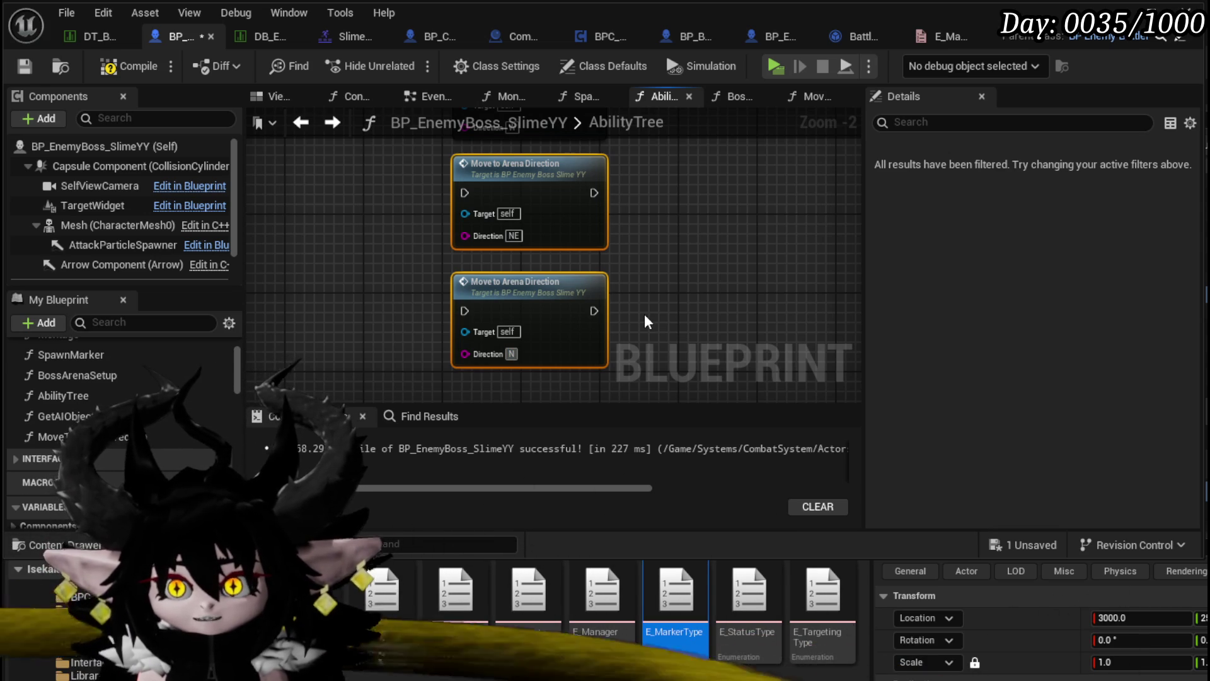
key("Return")
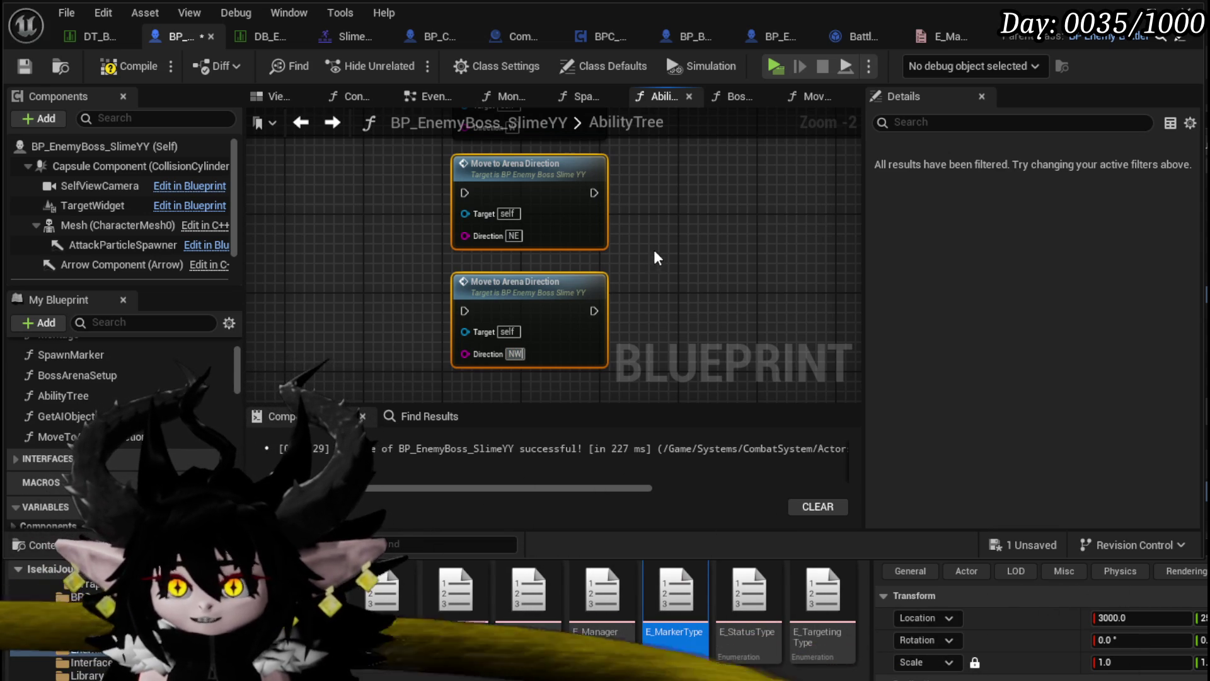
Wire Switch output 4 to the NE node and output 5 to the NW node.
scroll(653, 252, "down", 2)
scroll(435, 254, "up", 2)
mouse_move(410, 177)
left_mouse_down()
mouse_move(492, 334)
mouse_move(554, 296)
left_mouse_up()
left_click_drag(569, 230, 569, 232)
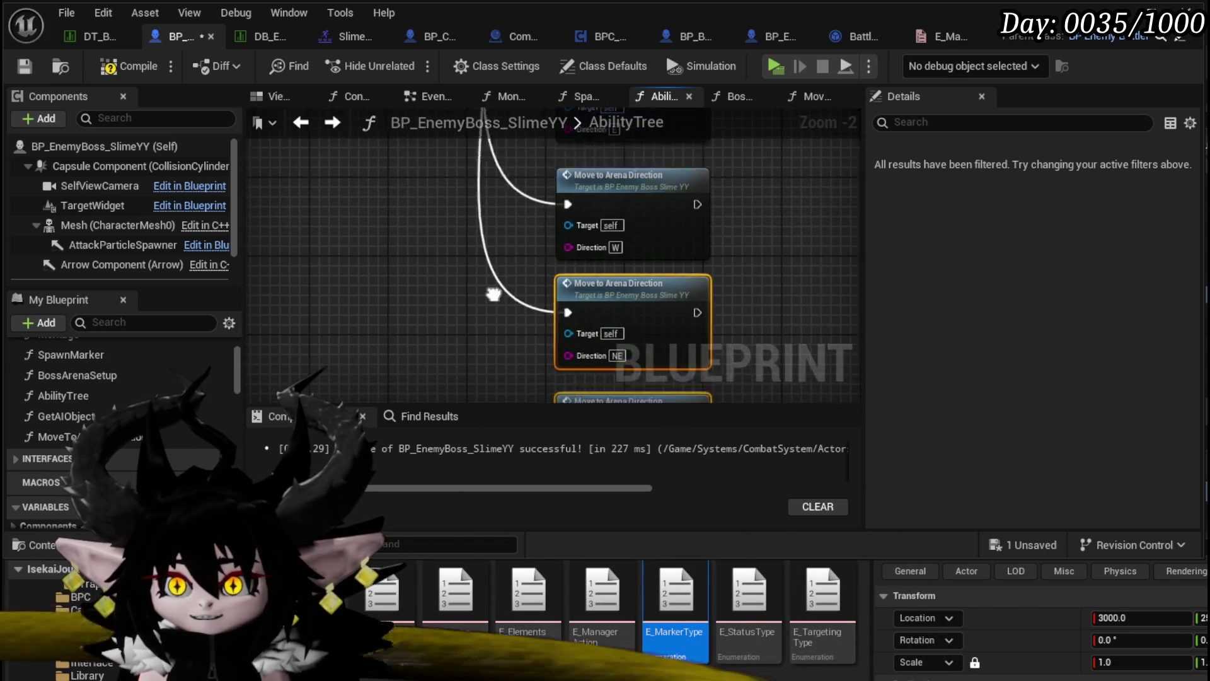
mouse_move(452, 207)
left_mouse_down()
mouse_move(535, 395)
mouse_move(603, 325)
left_mouse_up()
mouse_move(812, 262)
left_mouse_down()
mouse_move(603, 312)
mouse_move(642, 307)
left_mouse_up()
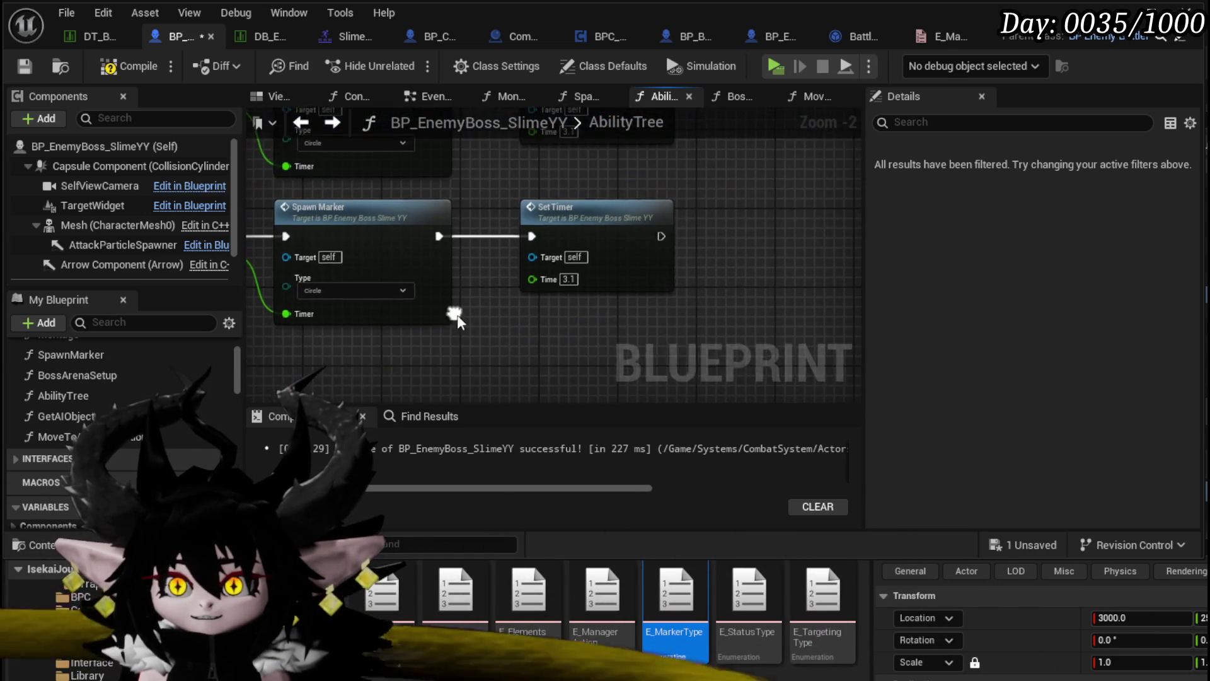
Paste Set Timer copies (Time 3.1) after the E and W nodes and wire them in.
left_click(640, 286)
left_click_drag(278, 359, 619, 232)
key("ctrl+v")
mouse_move(481, 229)
left_mouse_down()
mouse_move(630, 247)
mouse_move(570, 214)
left_mouse_up()
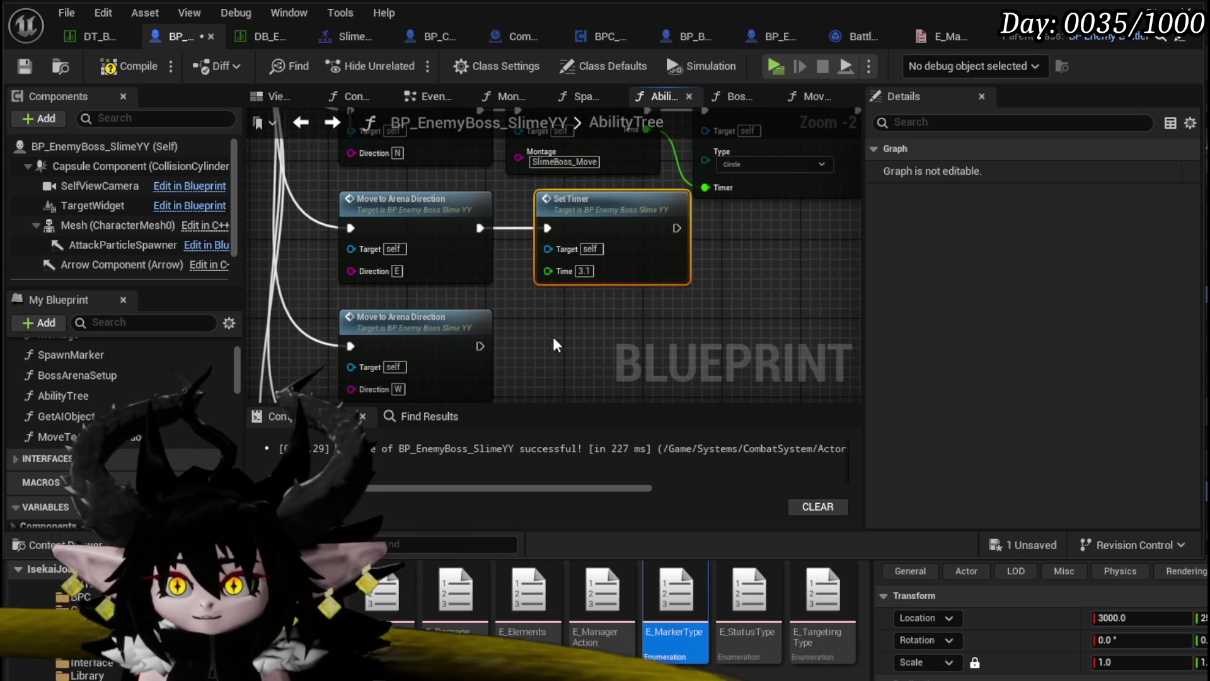
left_click_drag(573, 336, 547, 213)
key("ctrl+v")
left_click_drag(637, 229, 562, 267)
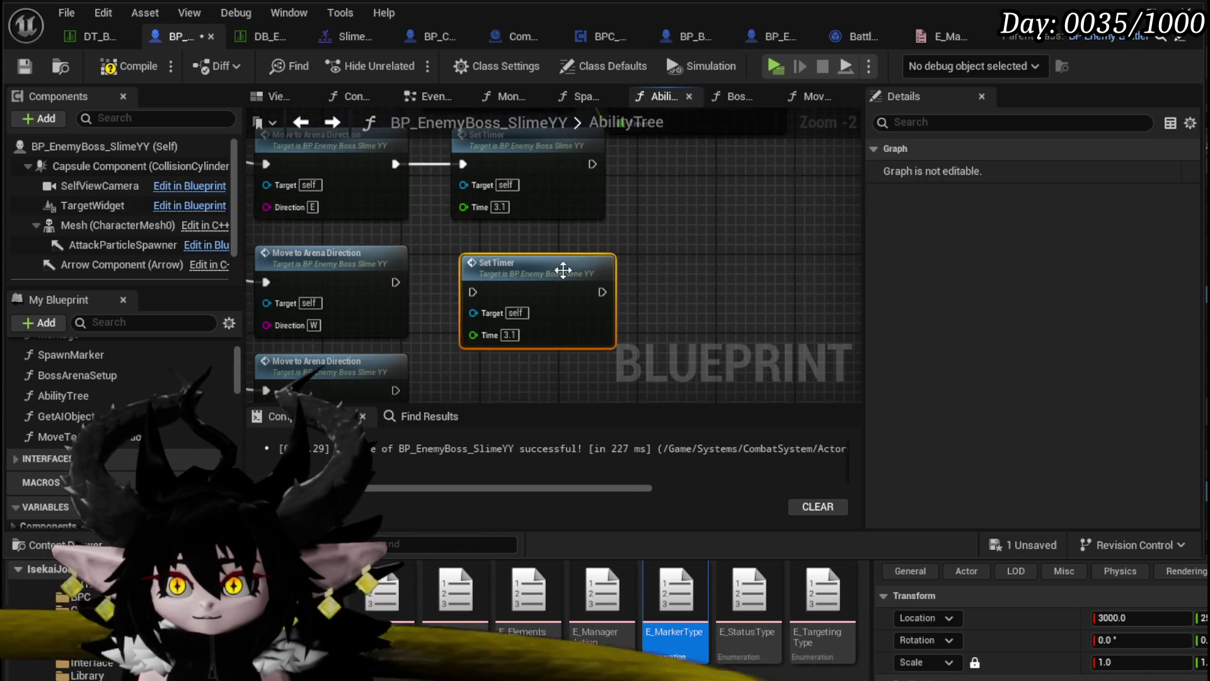
left_click_drag(395, 282, 415, 289)
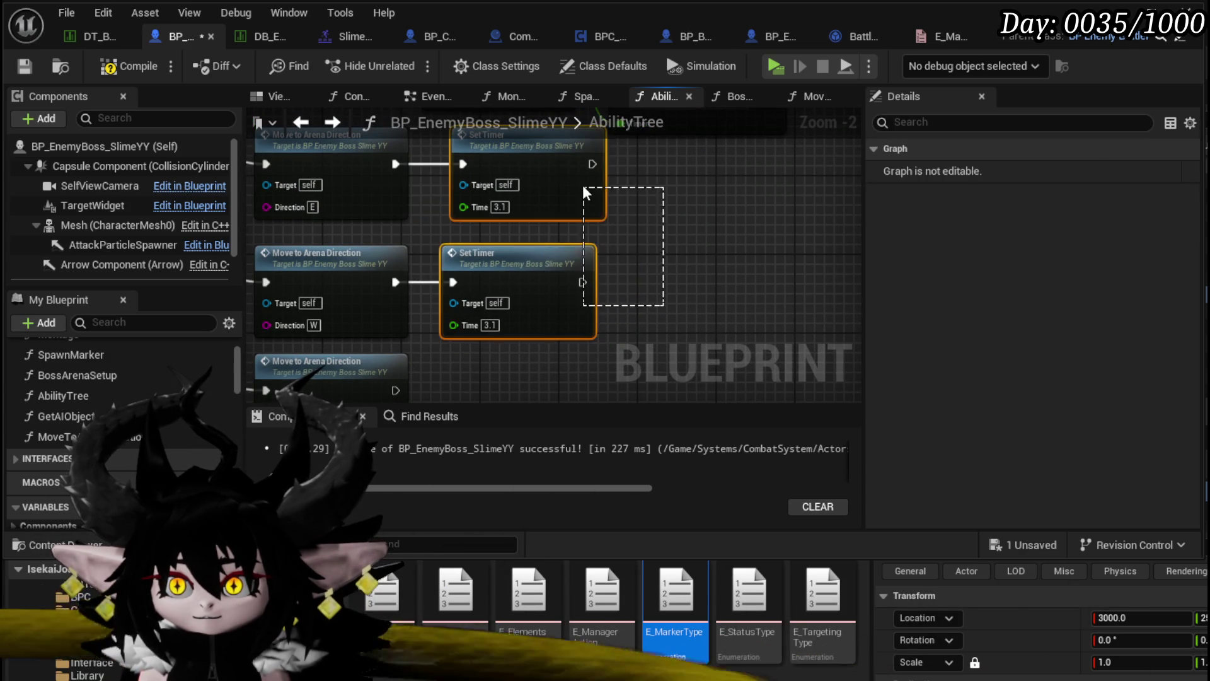
Paste two more Set Timers and wire them after the NE and NW nodes.
left_click_drag(585, 194, 693, 119)
key("ctrl+v")
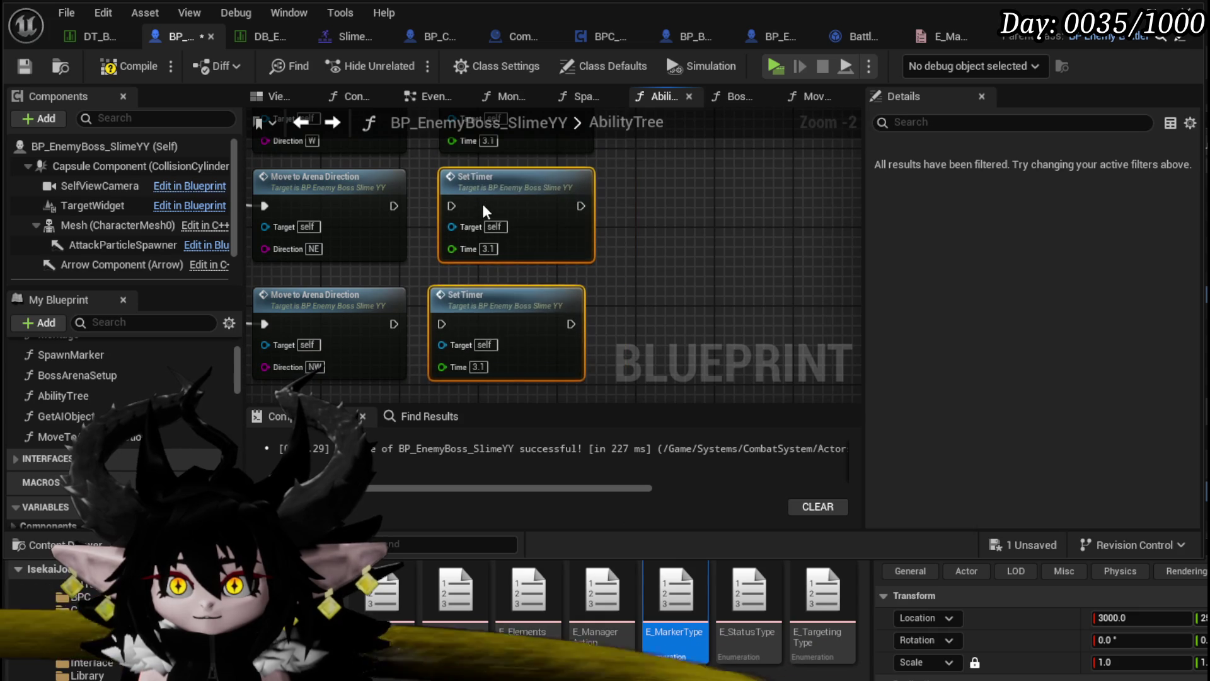
left_click_drag(394, 206, 451, 206)
left_click_drag(444, 320, 444, 323)
scroll(444, 324, "down", 2)
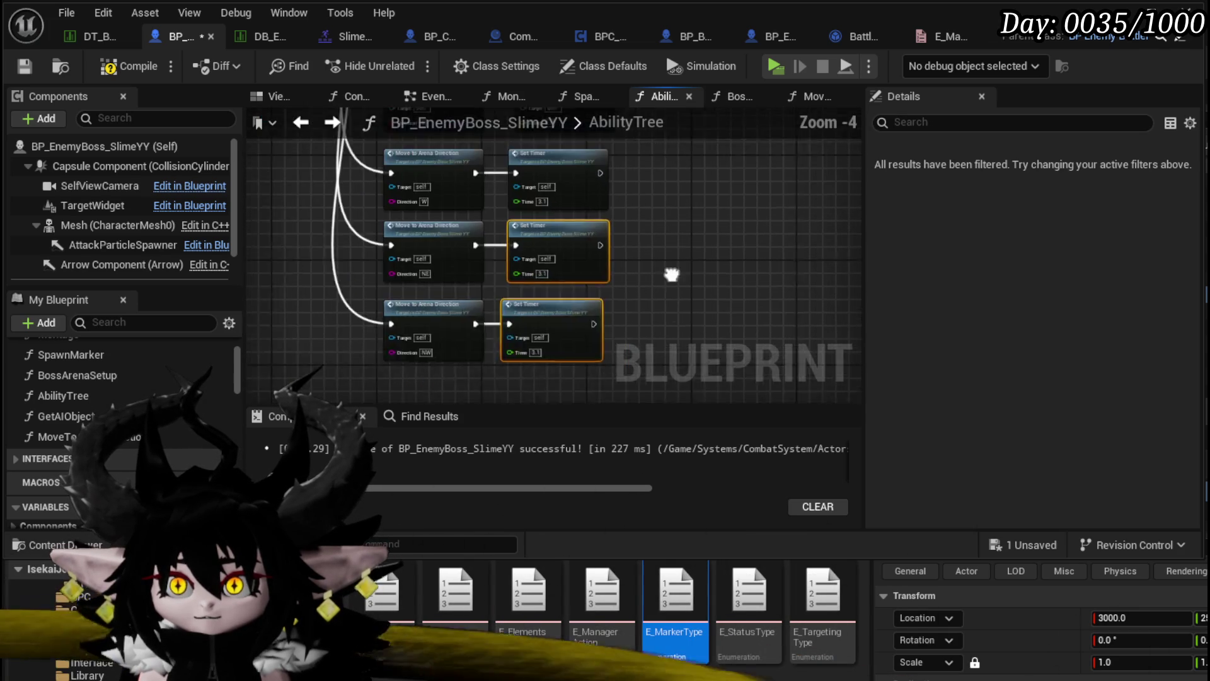
scroll(706, 158, "down", 2)
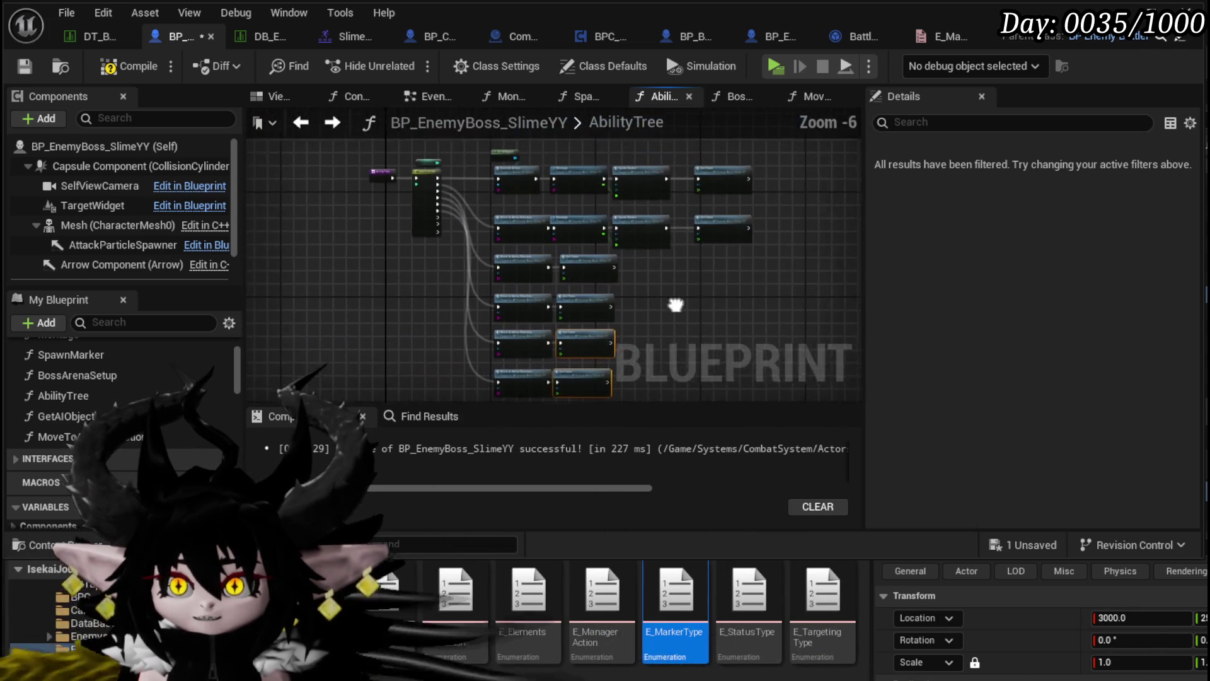
Compile and save, call Ability Tree after ExecuteNextAbility in the EventGraph, then start play-testing.
left_click(100, 64)
left_click(25, 65)
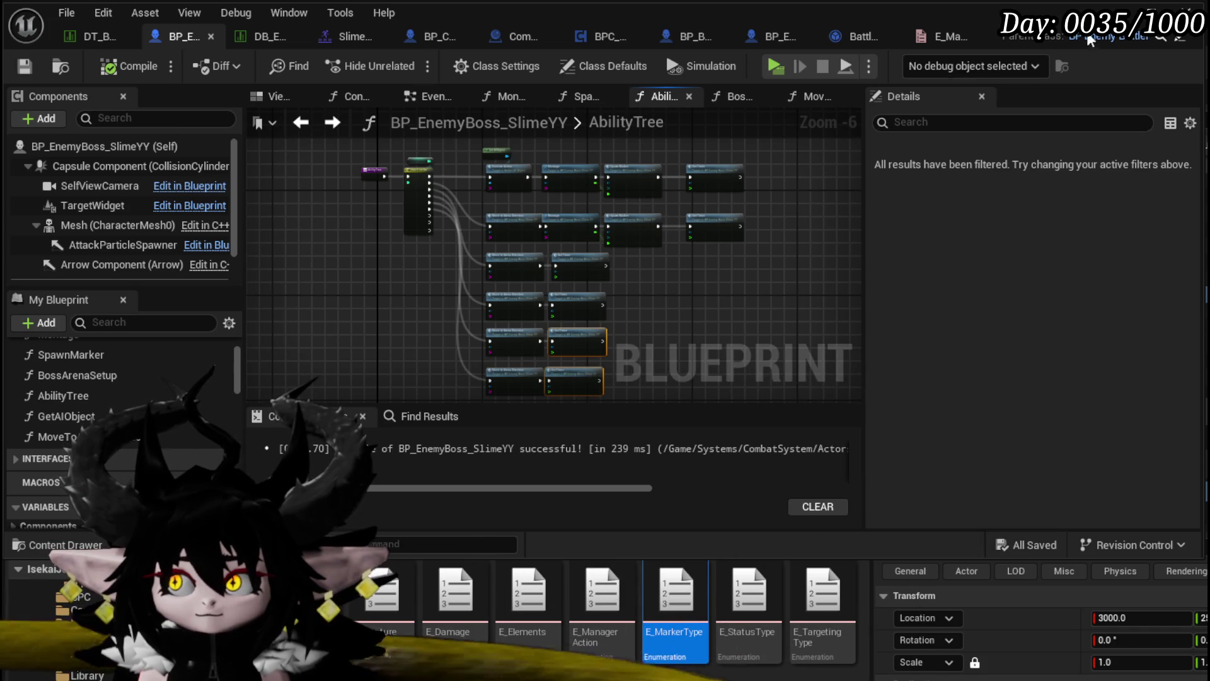
left_click(431, 101)
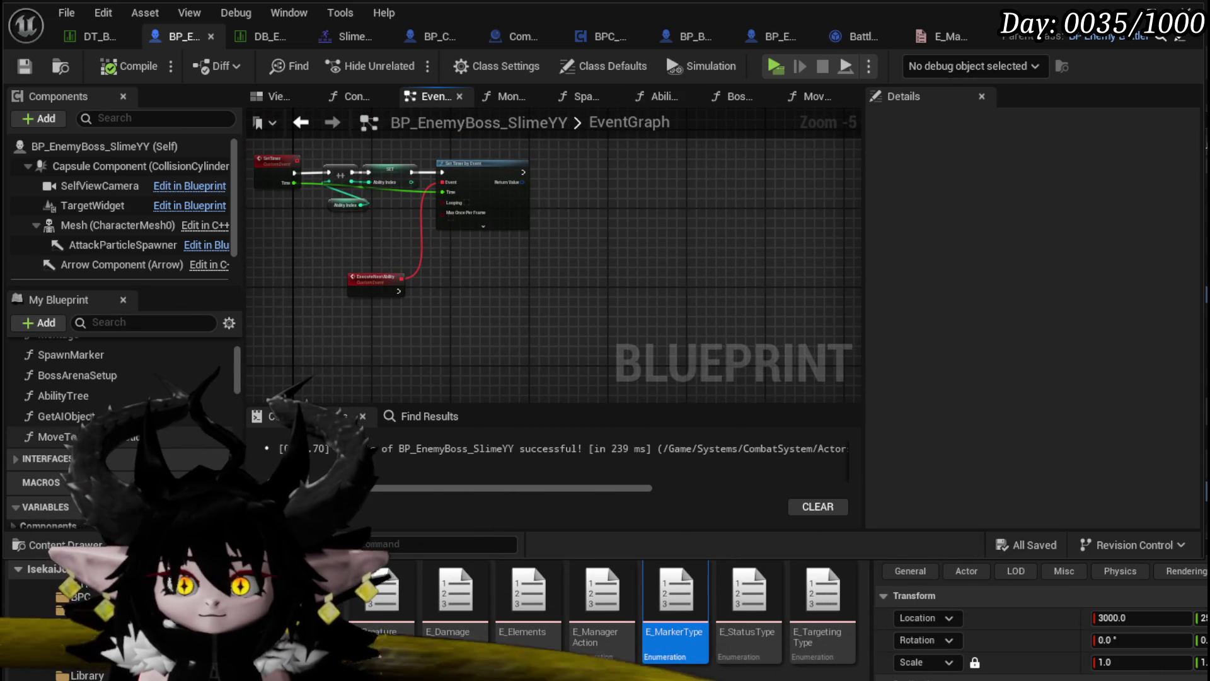
left_click_drag(63, 397, 476, 286)
scroll(400, 297, "up", 3)
scroll(519, 212, "down", 2)
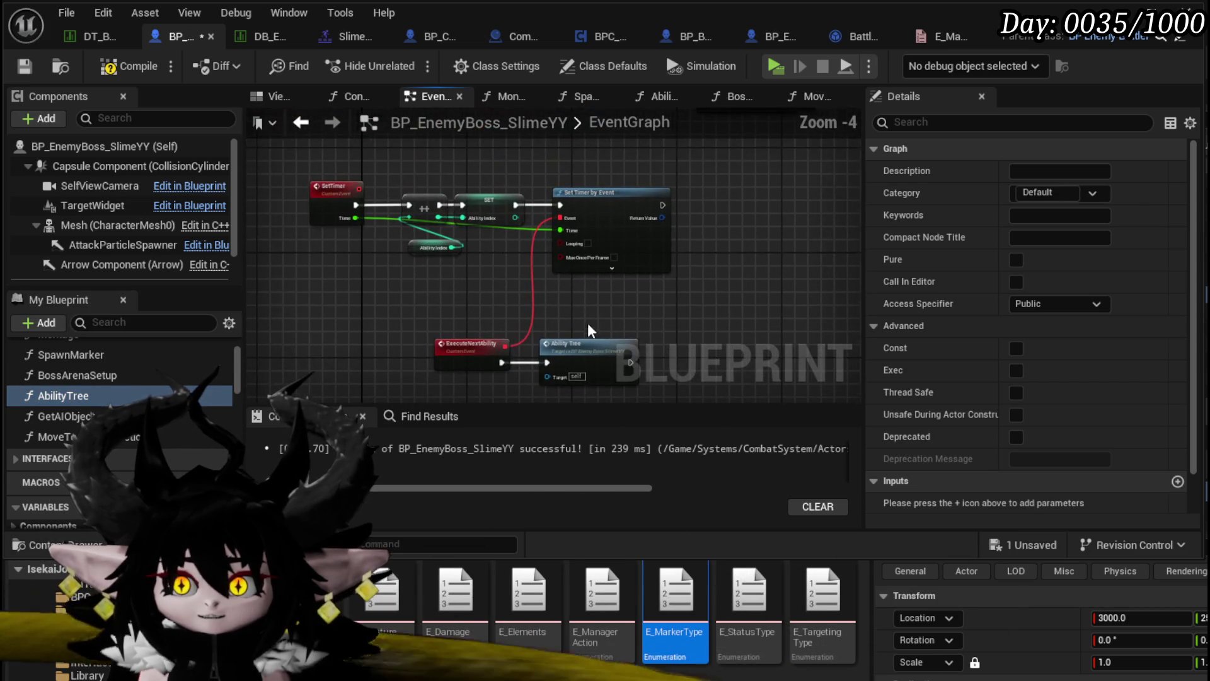
left_click_drag(440, 131, 246, 241)
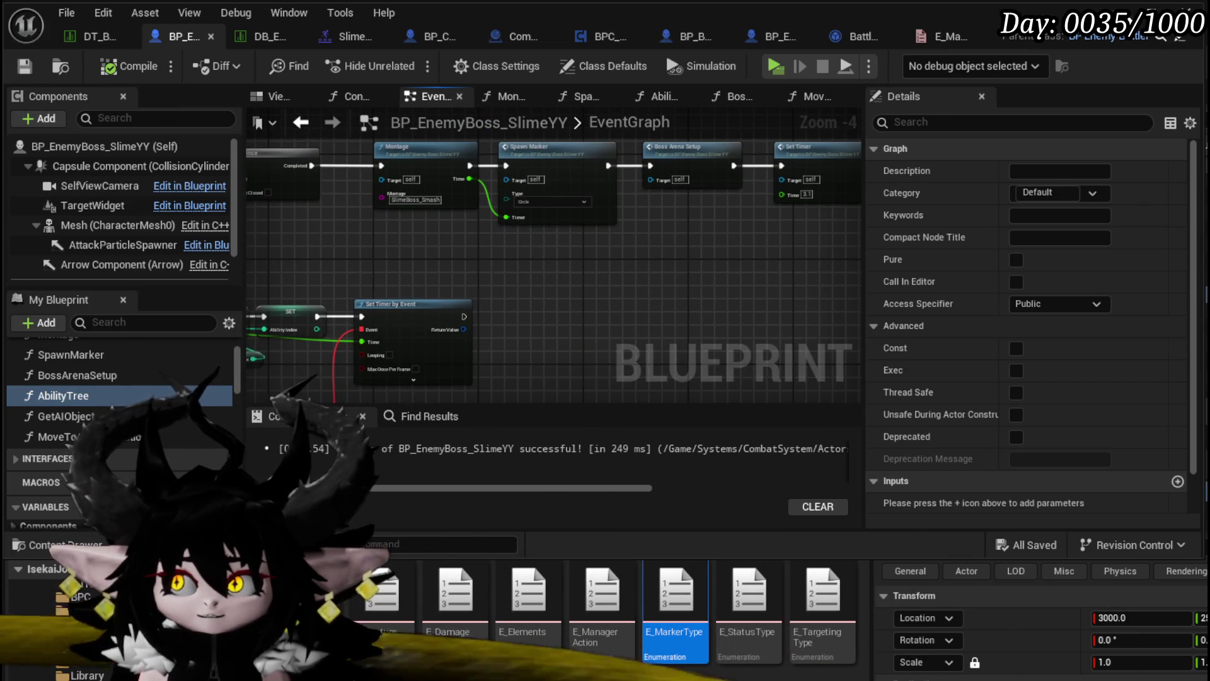
key("alt+Tab")
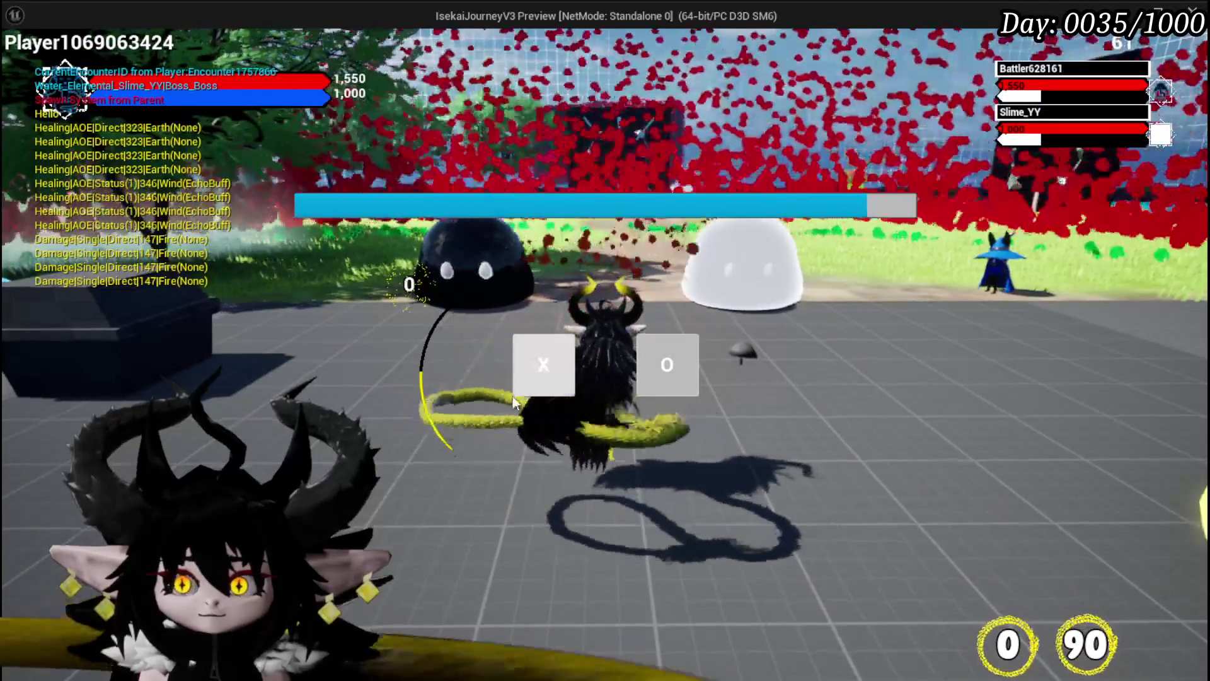
Play through the slime boss encounter, then stop the preview and save the level.
left_click(515, 390)
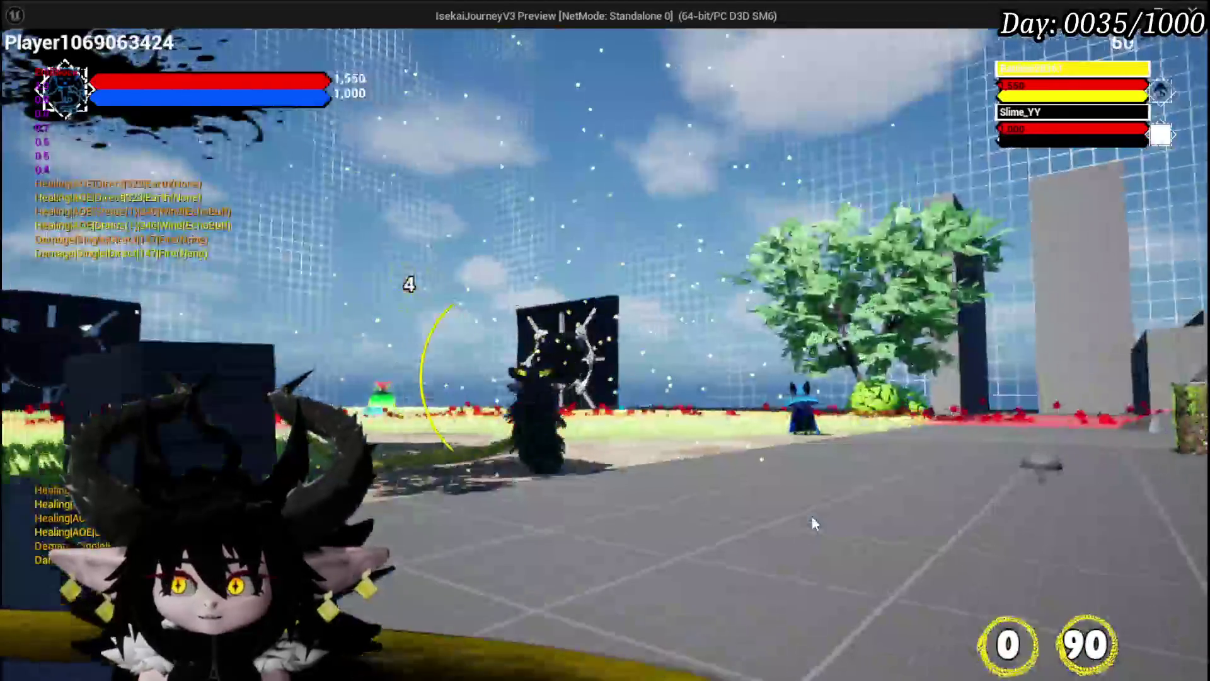
key("Escape")
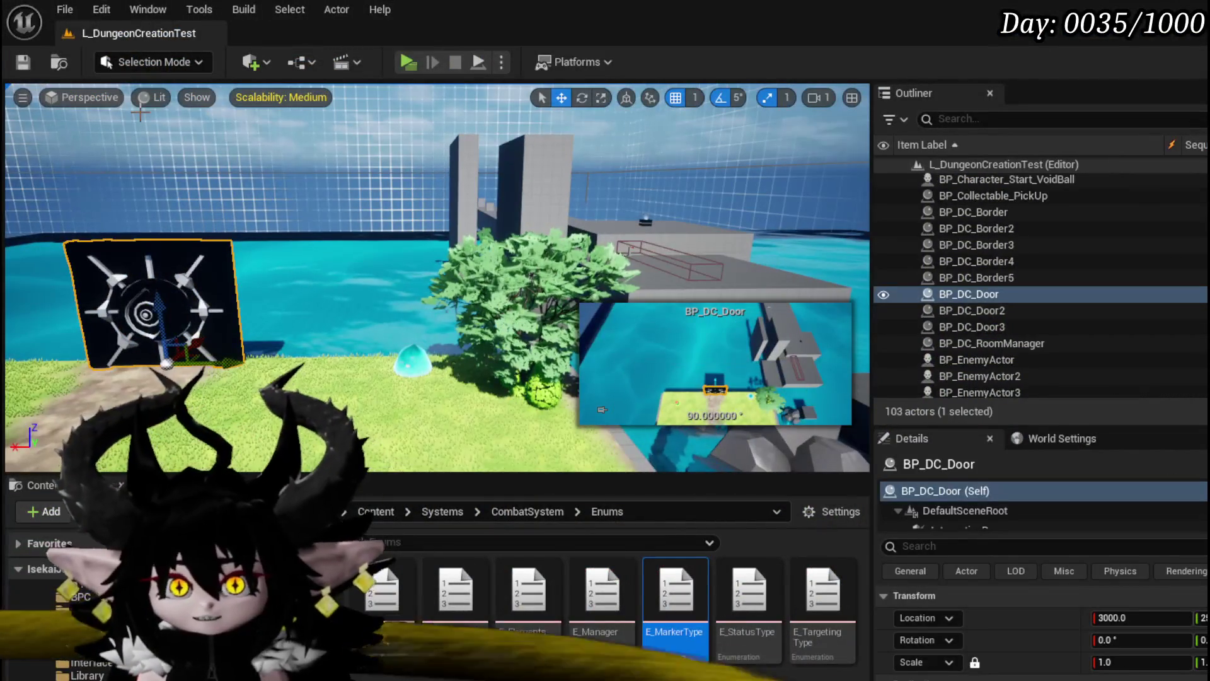
key("ctrl+s")
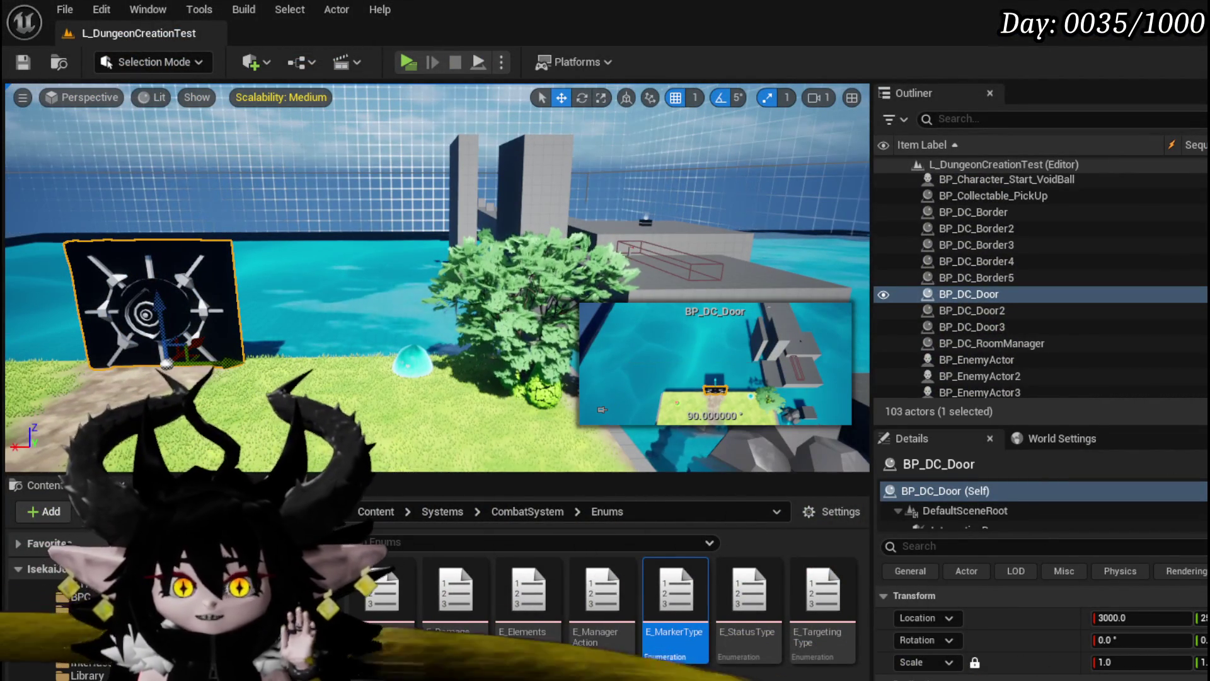
key("alt+Tab")
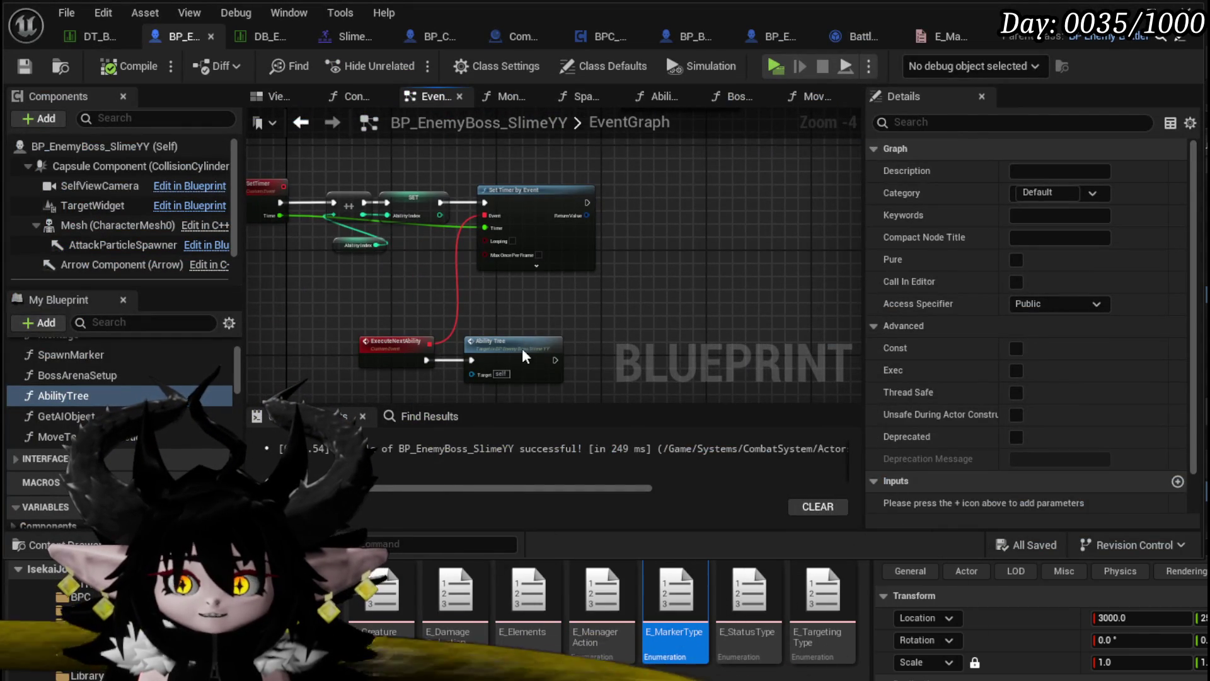
Open the AbilityTree graph from the Ability Tree node and inspect its Spawn Marker chain.
double_click(523, 357)
scroll(643, 289, "up", 3)
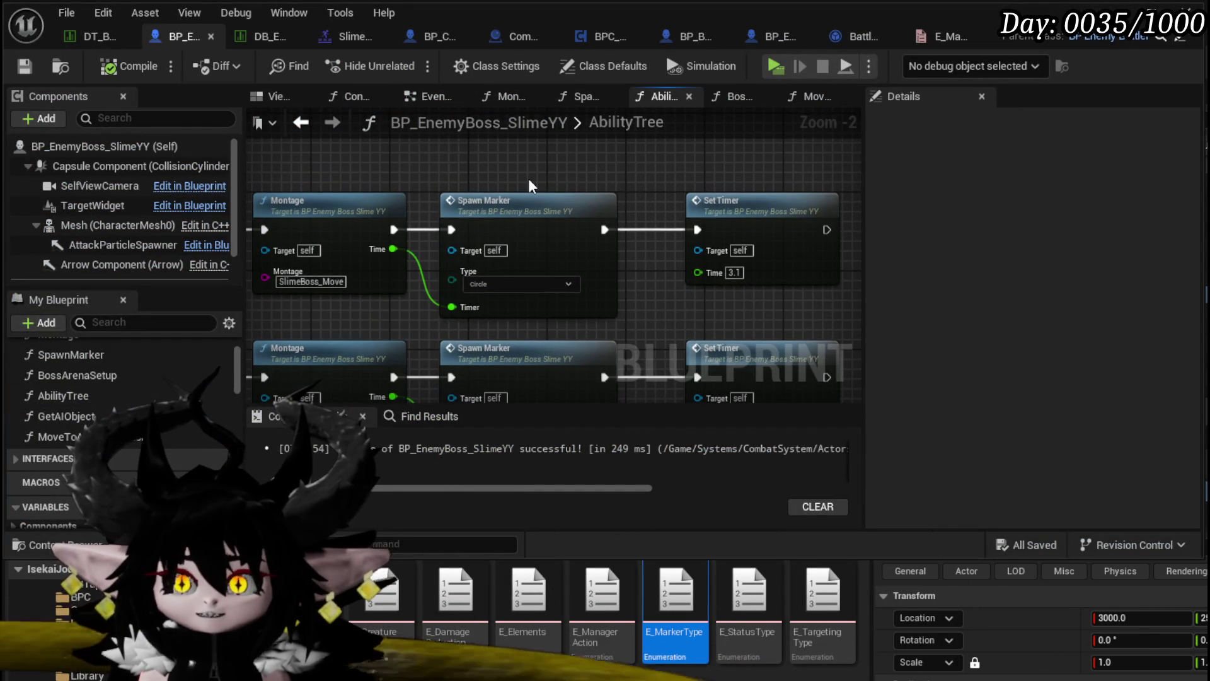
left_click_drag(446, 162, 583, 285)
left_click(633, 334)
left_click_drag(632, 334, 422, 183)
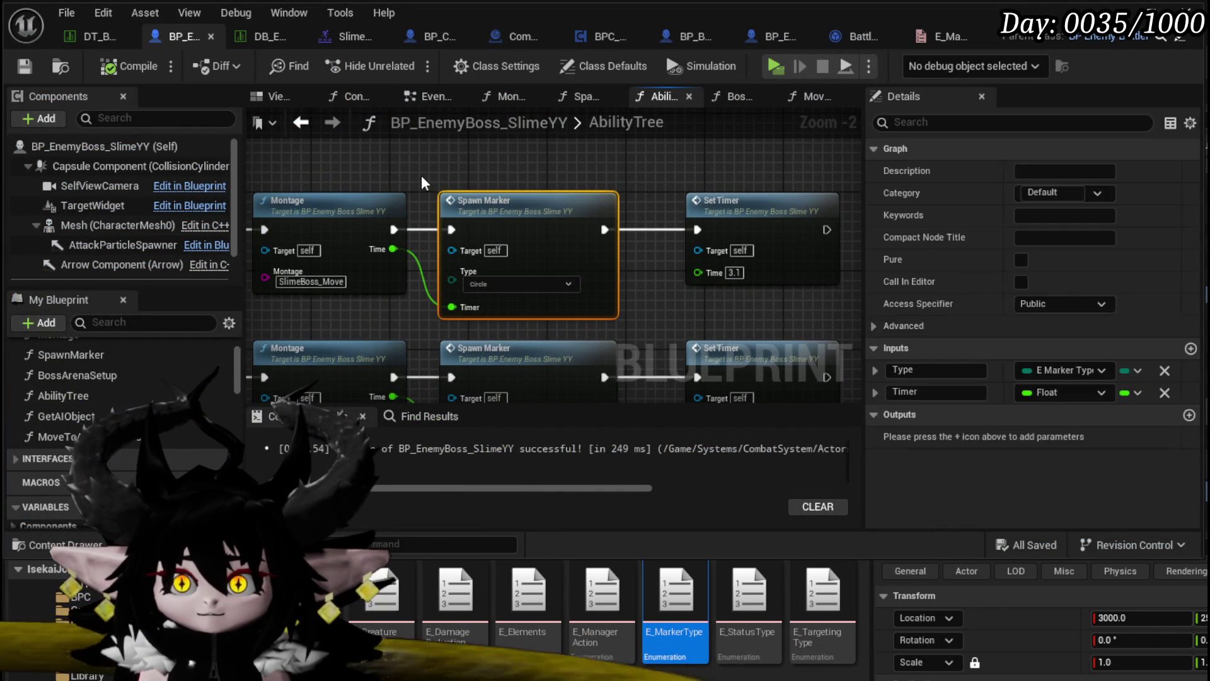
left_click(423, 184)
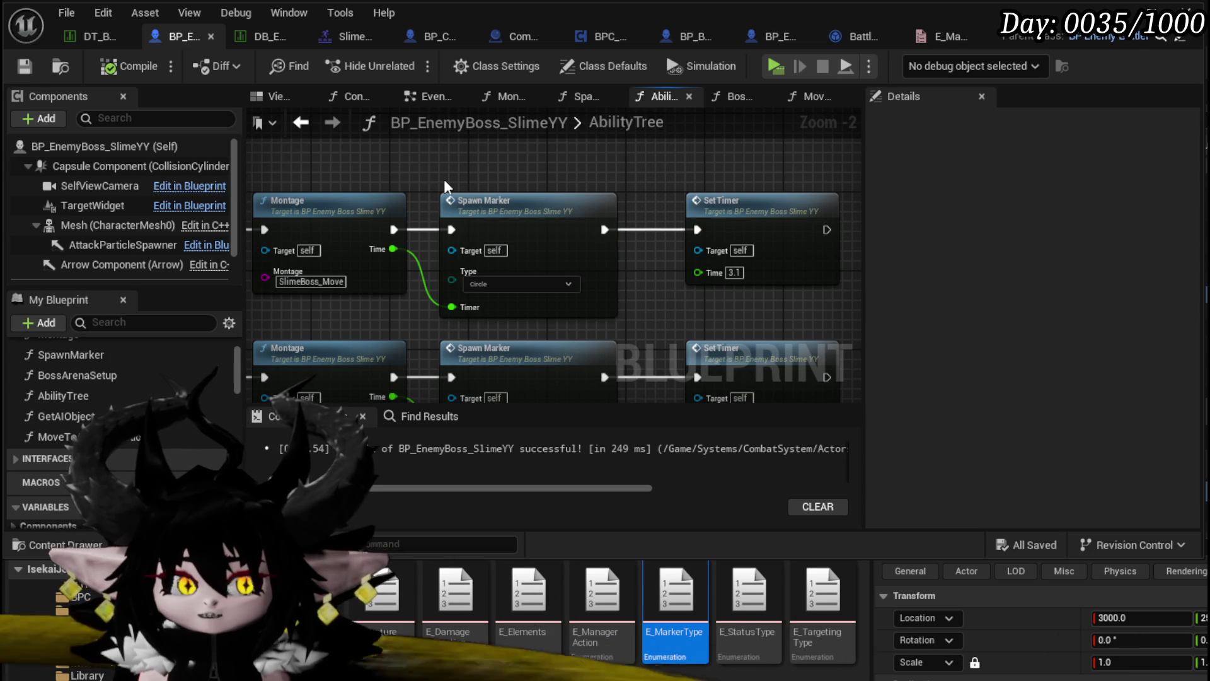
left_click_drag(433, 199, 444, 198)
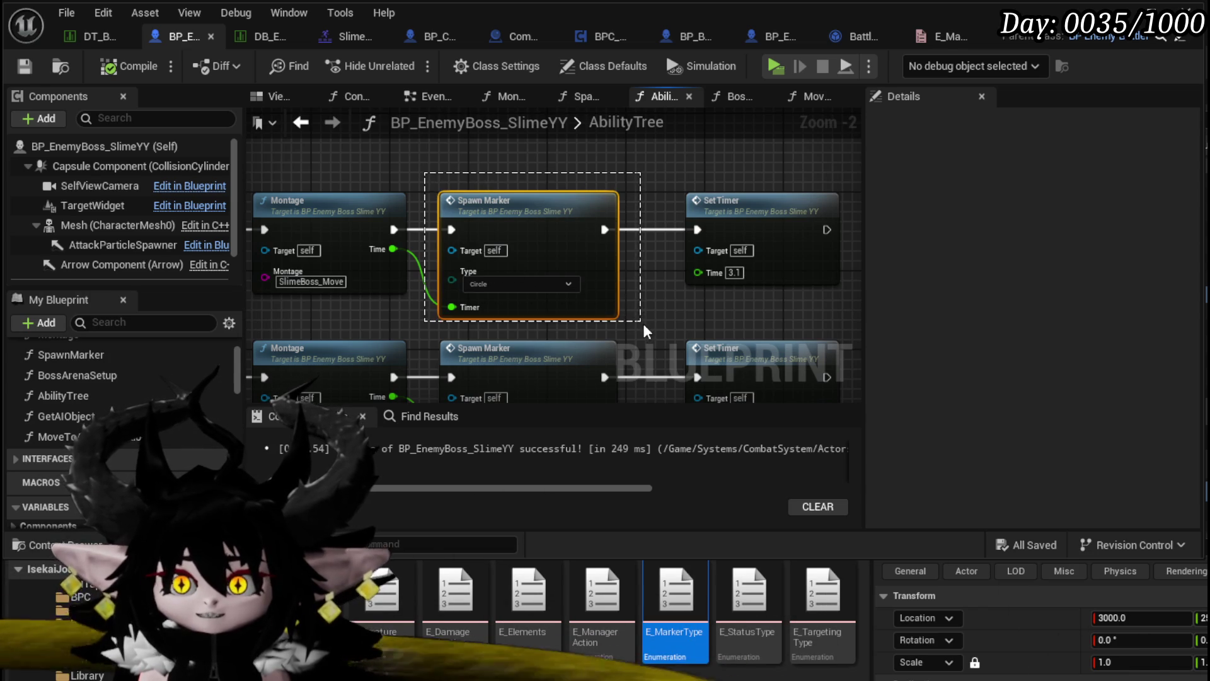
left_click(632, 339)
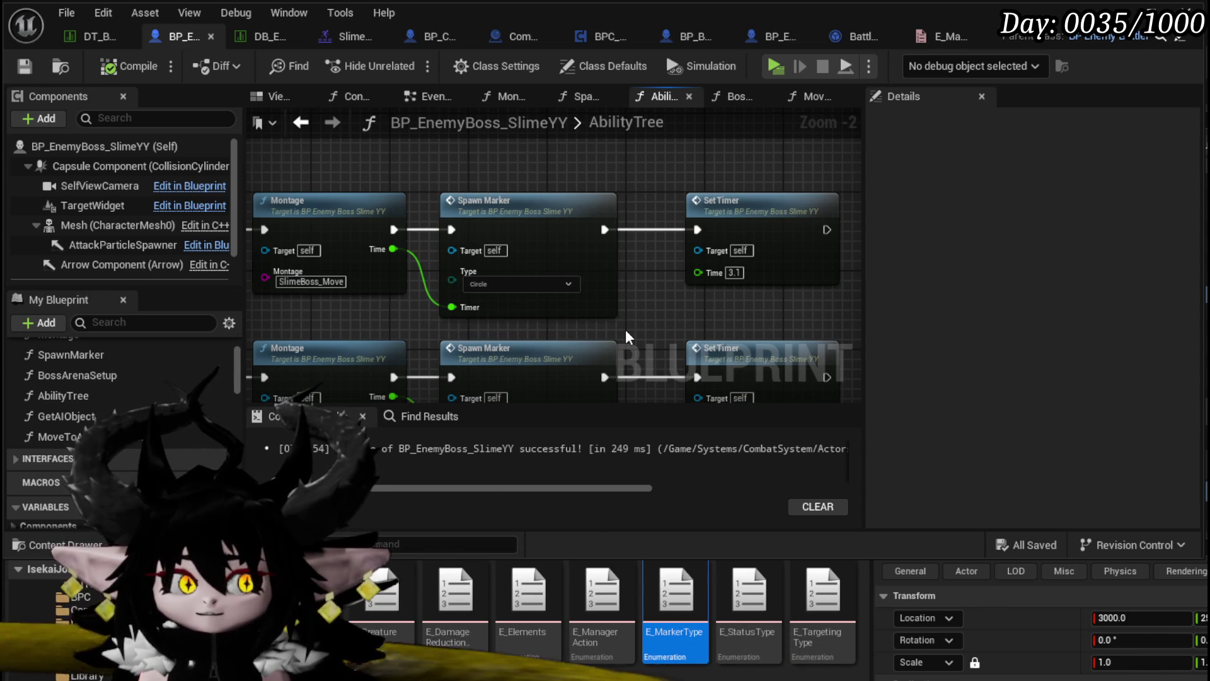
left_click_drag(424, 184, 630, 327)
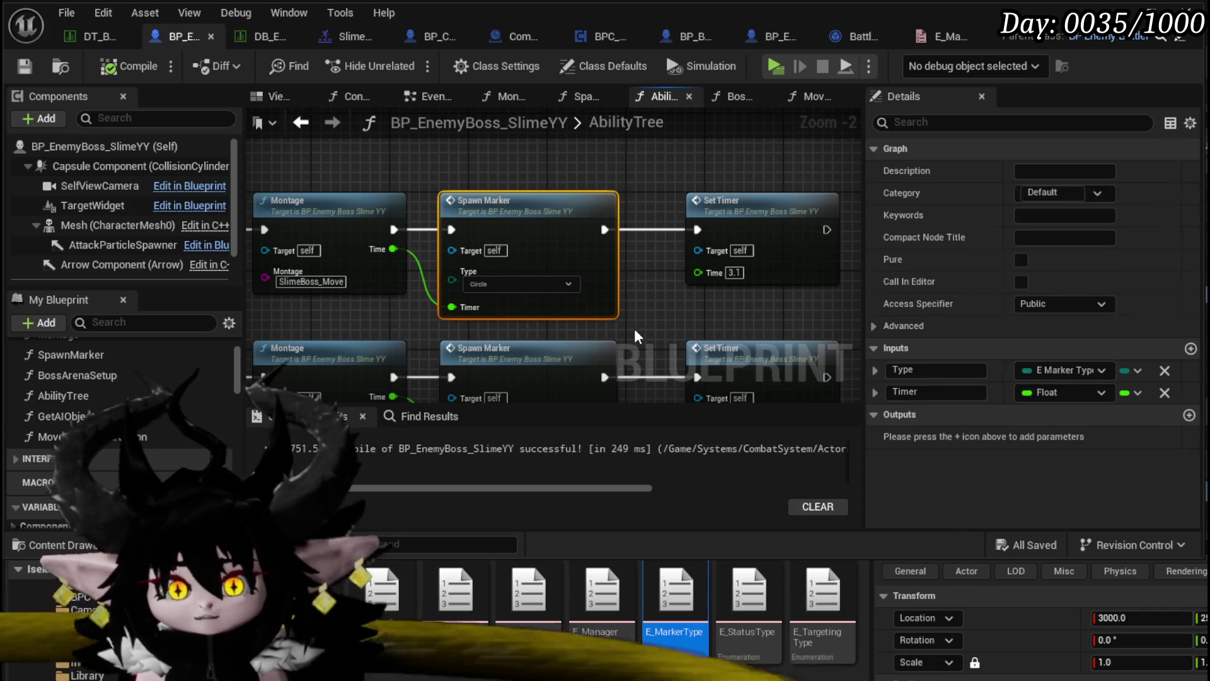
left_click(634, 328)
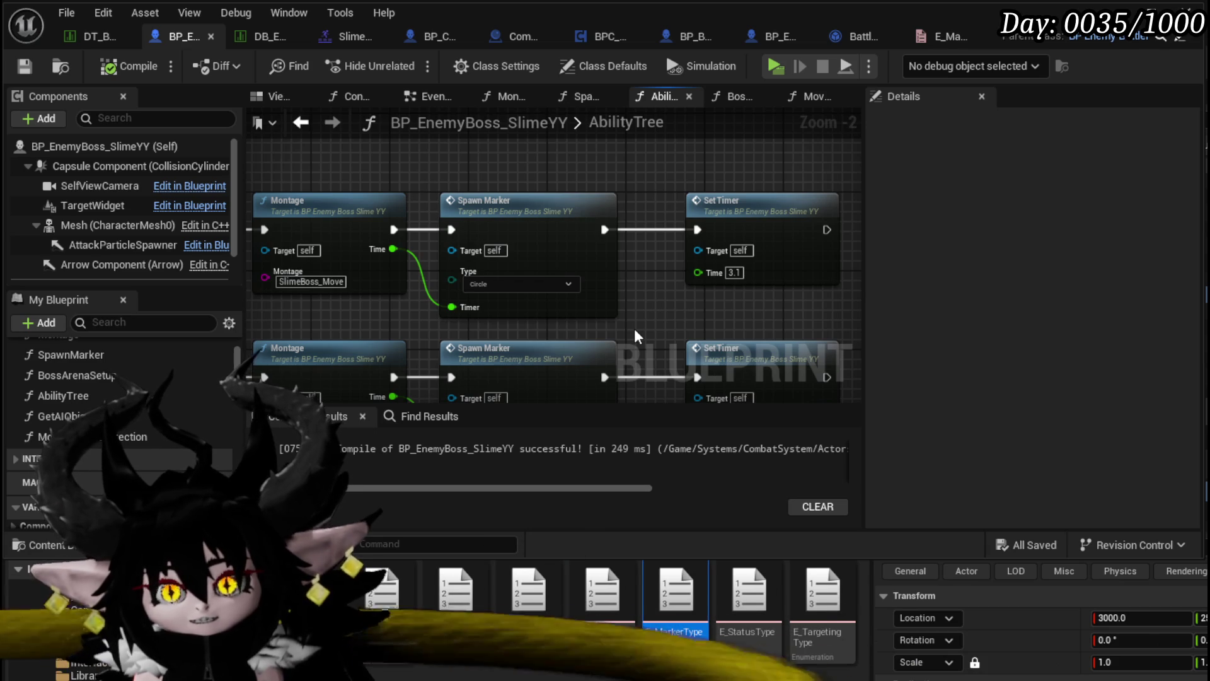
Reposition the Montage–Spawn Marker–Set Timer chain and Execute Action nodes, then save.
scroll(605, 262, "down", 3)
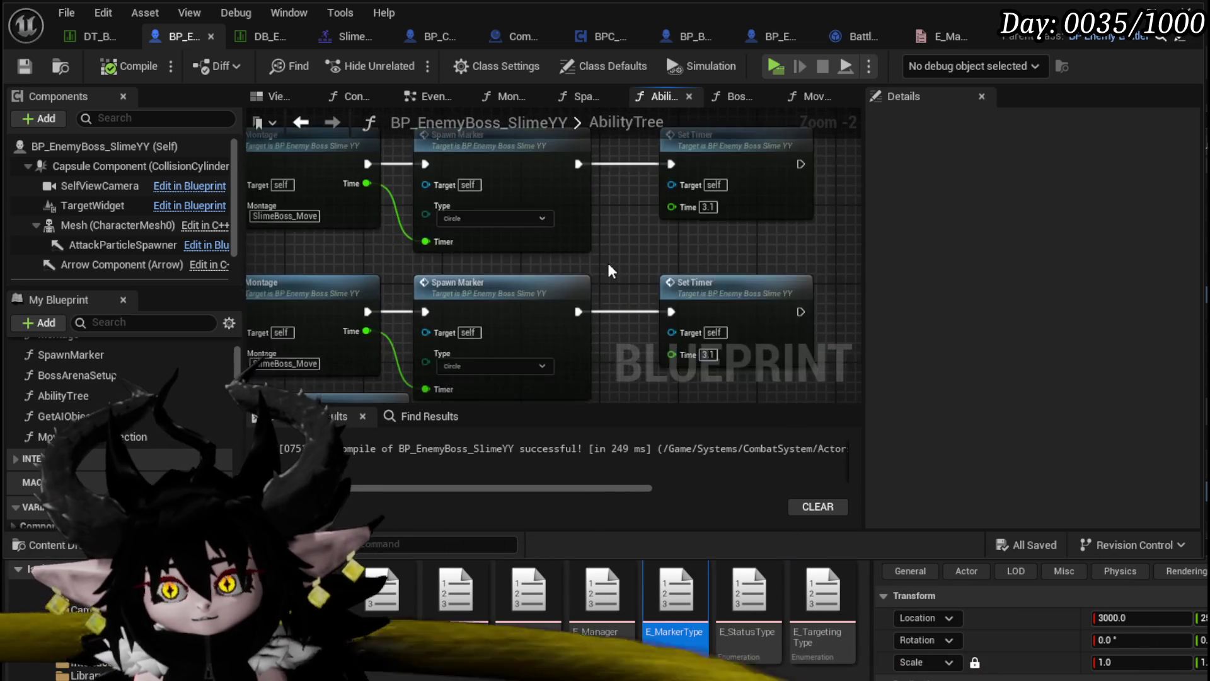
left_click_drag(599, 263, 712, 263)
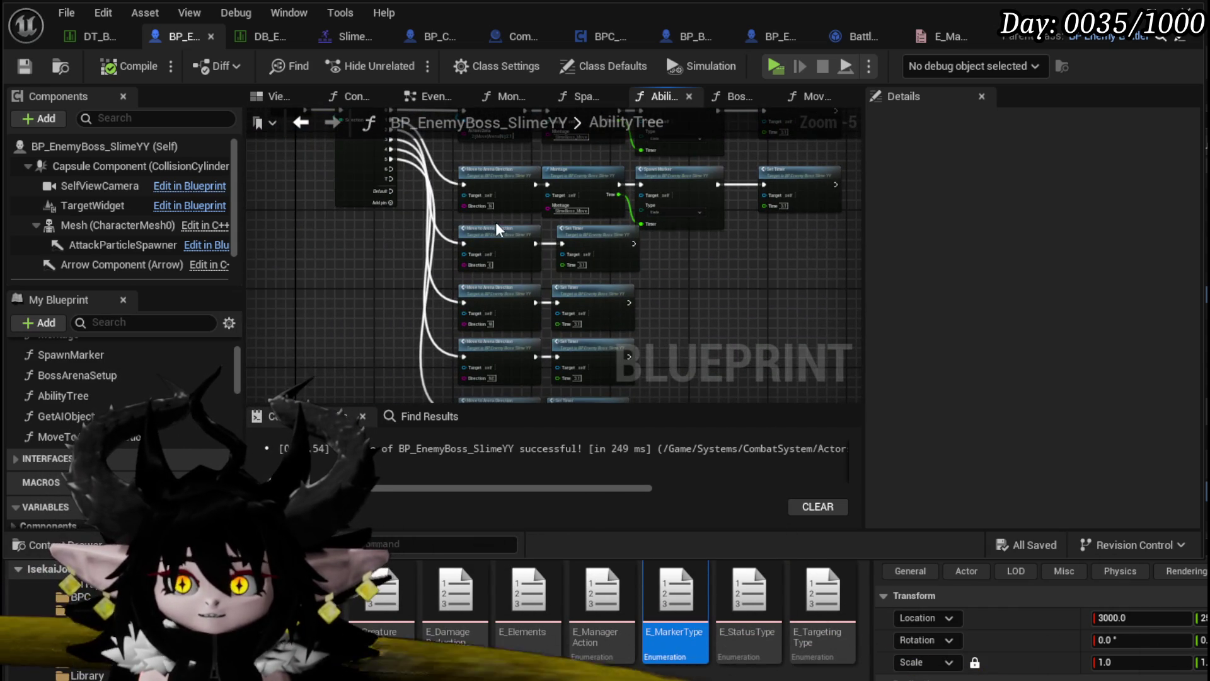
mouse_move(398, 213)
left_mouse_down()
mouse_move(379, 333)
mouse_move(334, 316)
mouse_move(250, 339)
left_mouse_up()
mouse_move(418, 279)
left_mouse_down()
mouse_move(466, 227)
mouse_move(693, 201)
left_mouse_up()
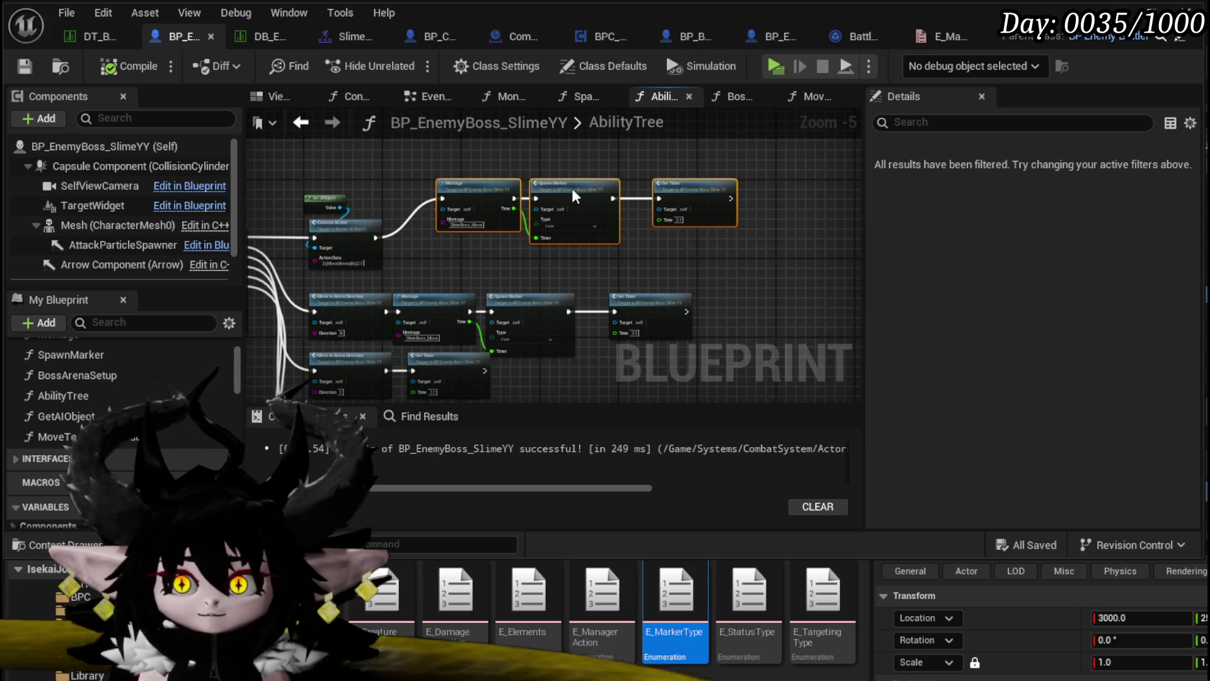
left_click_drag(431, 273, 694, 173)
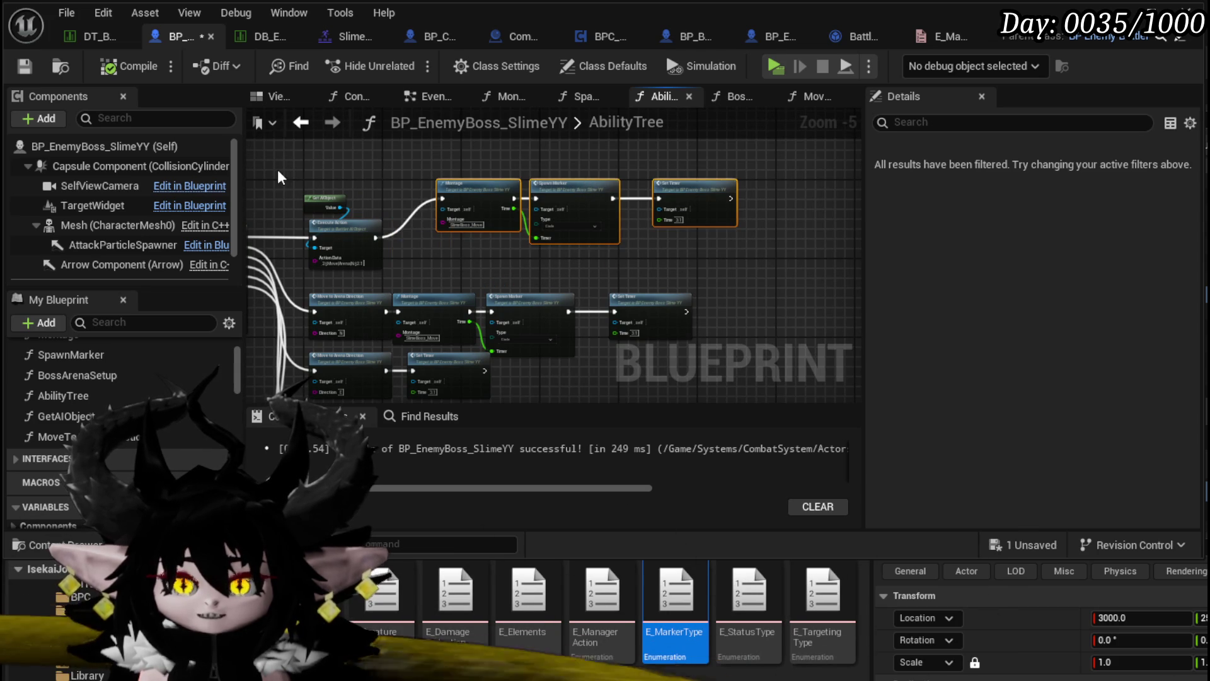
mouse_move(281, 179)
left_mouse_down()
mouse_move(388, 274)
mouse_move(376, 202)
left_mouse_up()
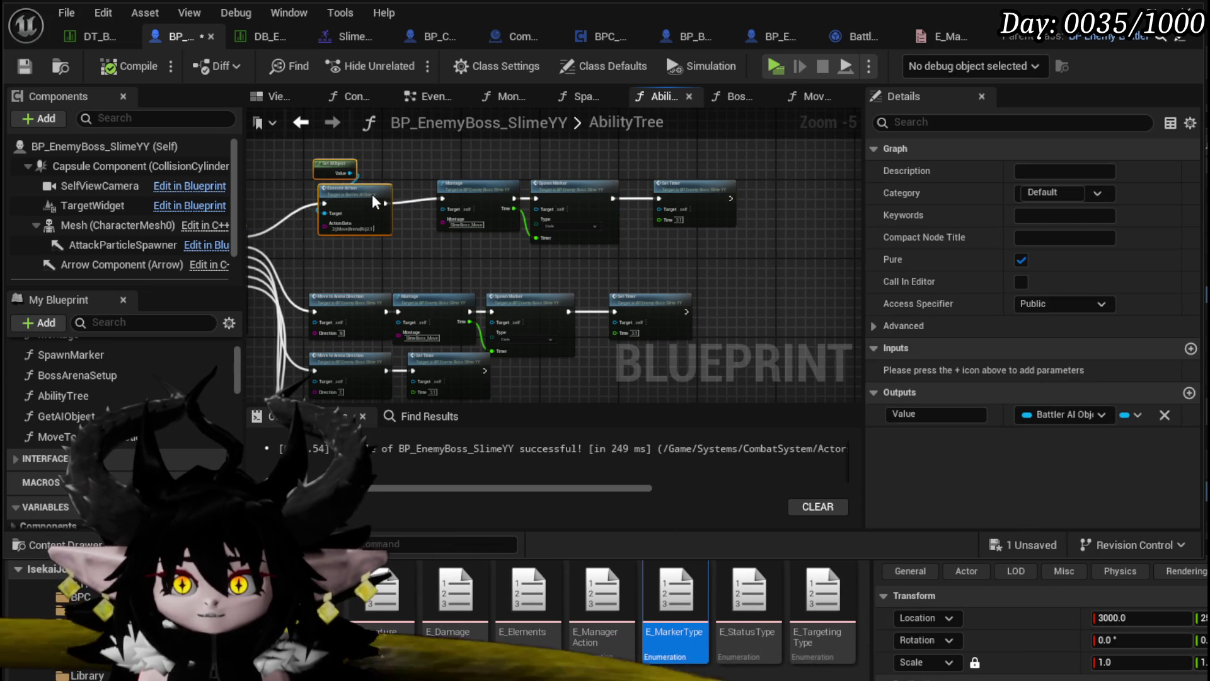
left_click_drag(418, 254, 434, 178)
left_click(25, 66)
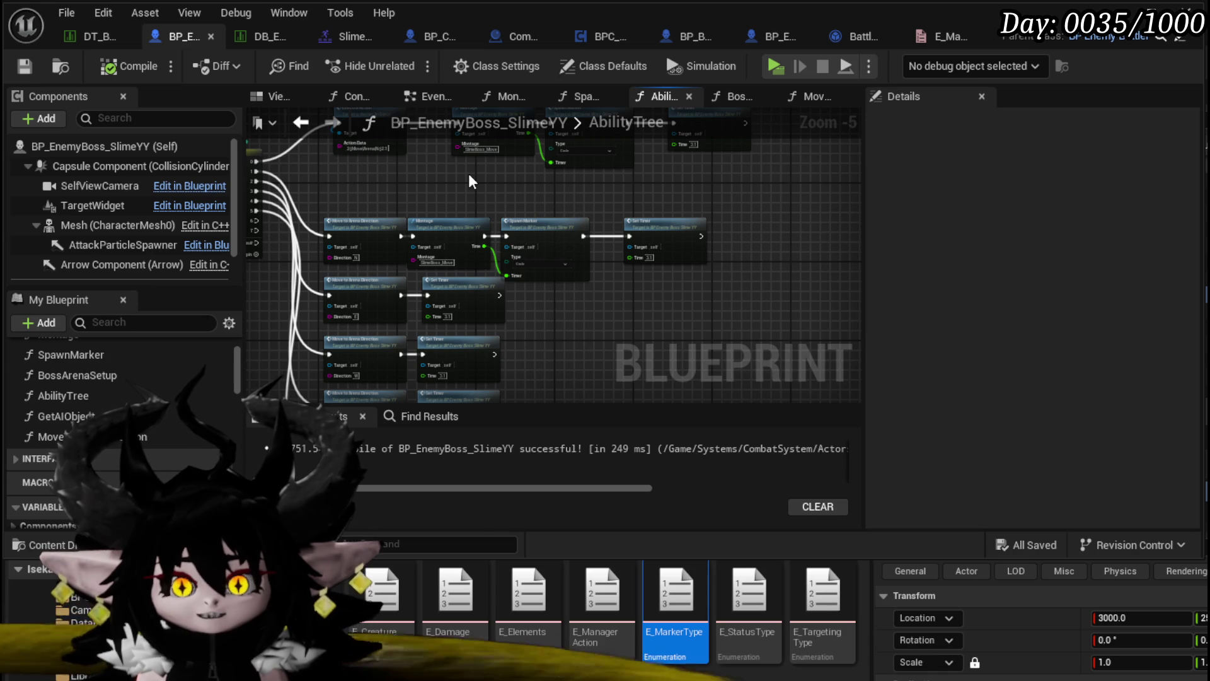
Shift the group of Move to Arena Direction nodes up-left into neat spacing.
scroll(650, 184, "down", 1)
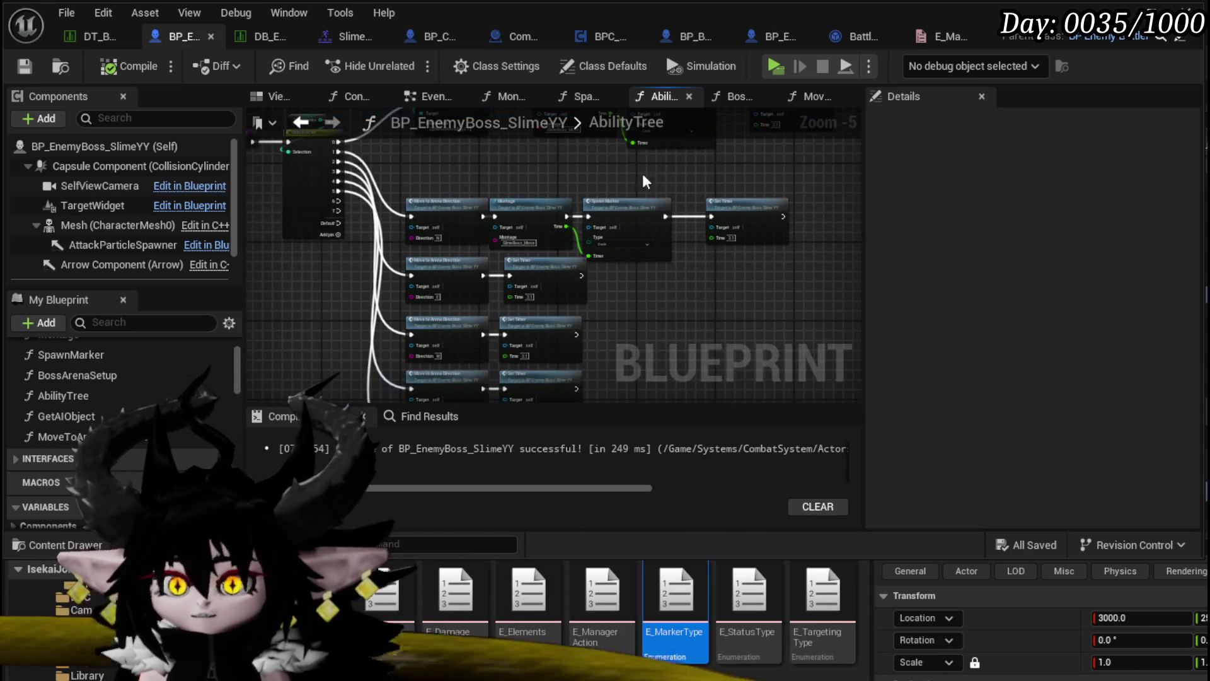
left_click_drag(371, 168, 567, 341)
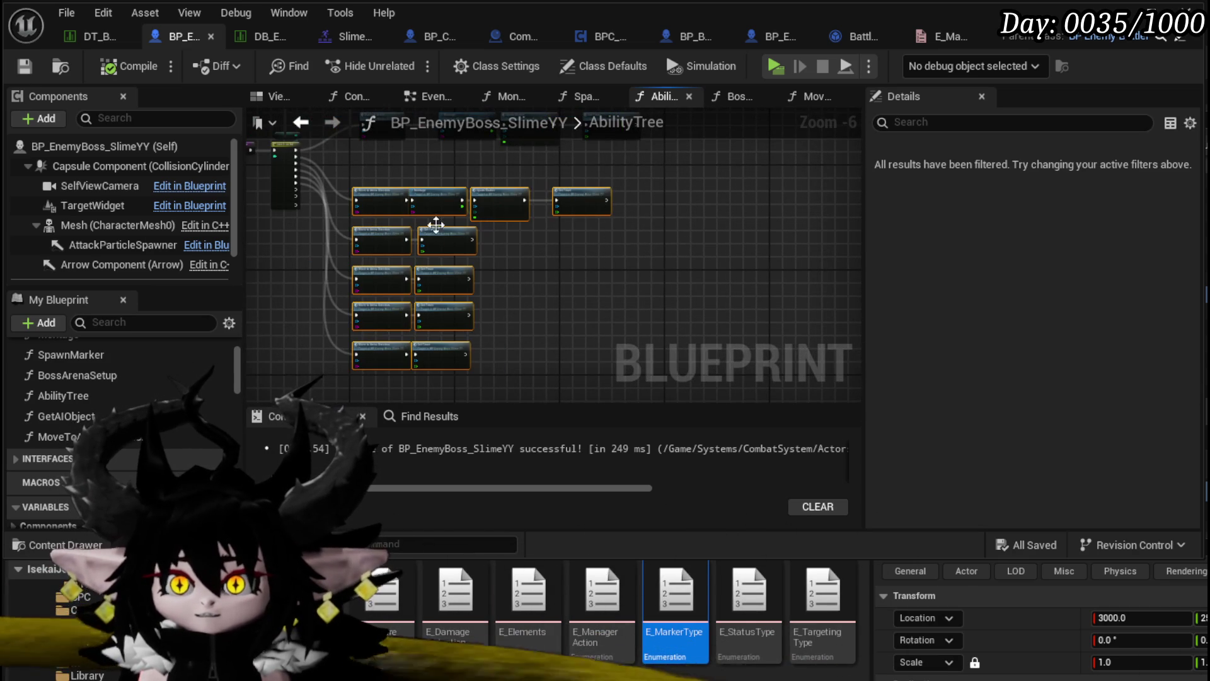
left_click_drag(464, 238, 475, 212)
left_click(400, 155)
scroll(400, 155, "up", 3)
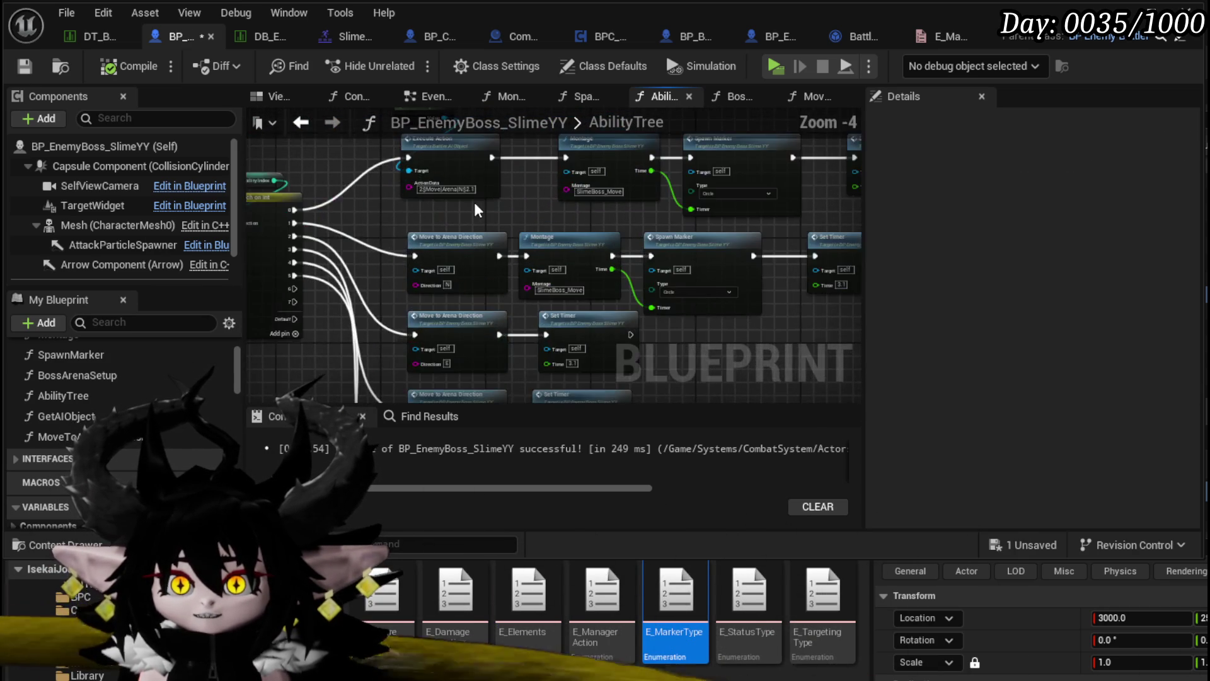
left_click_drag(501, 253, 639, 287)
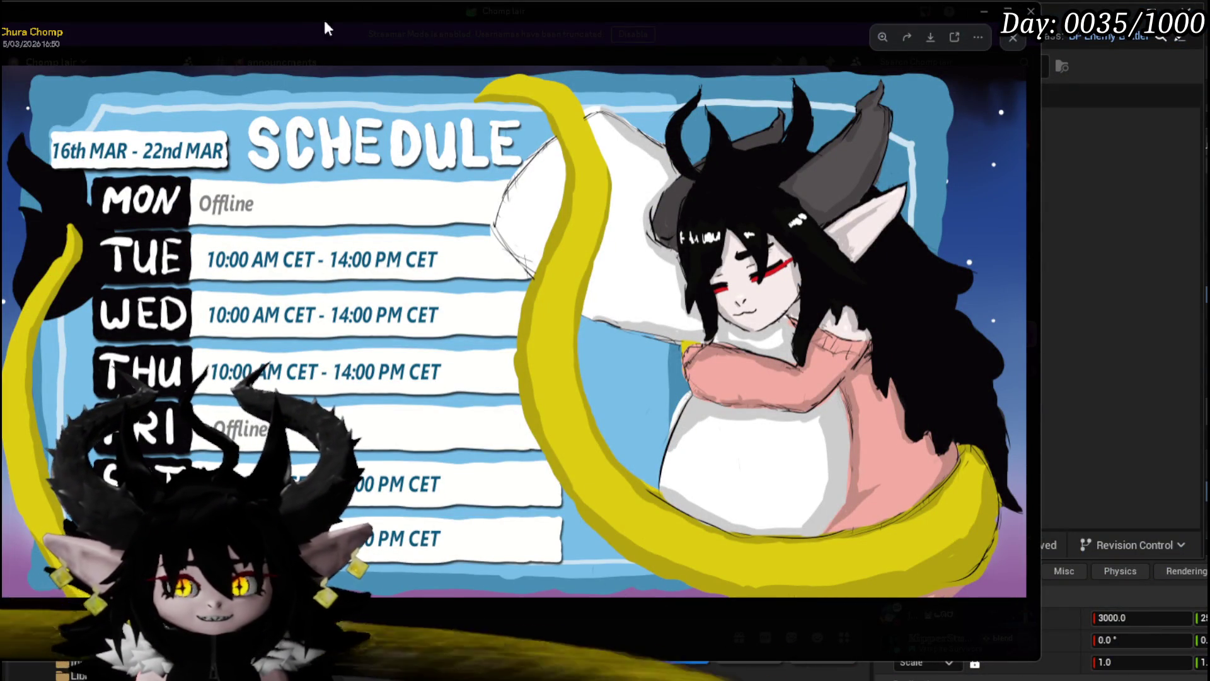
left_click_drag(378, 18, 372, 16)
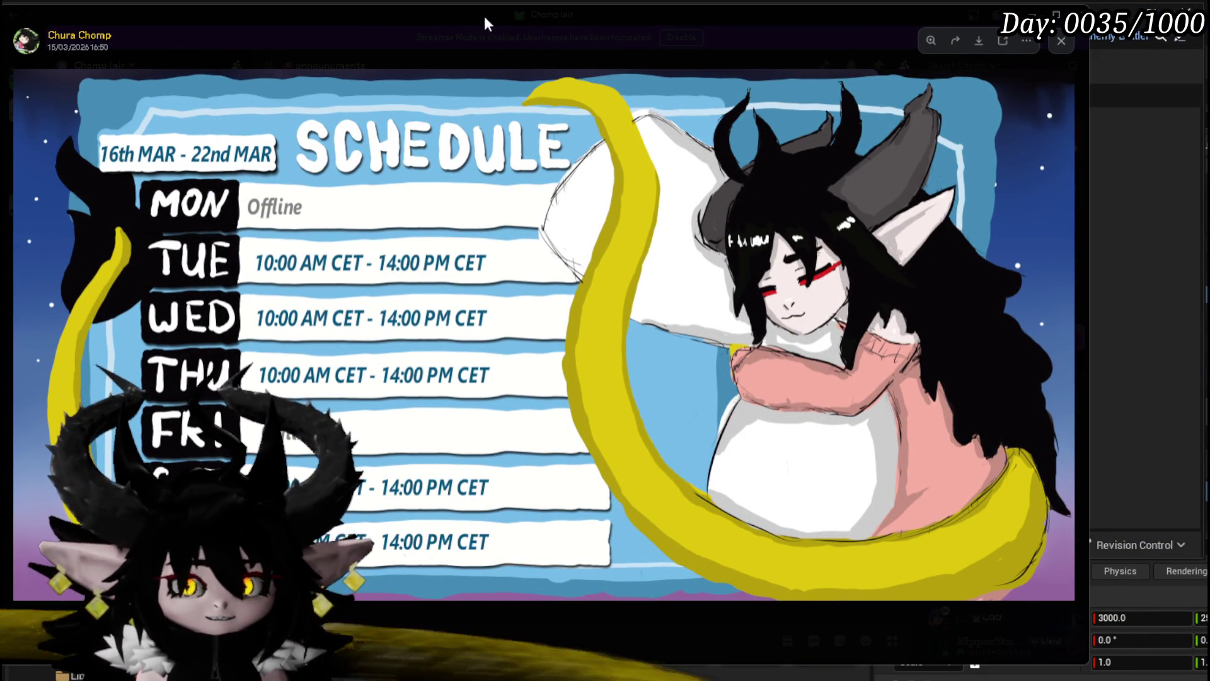
left_click_drag(467, 18, 686, 15)
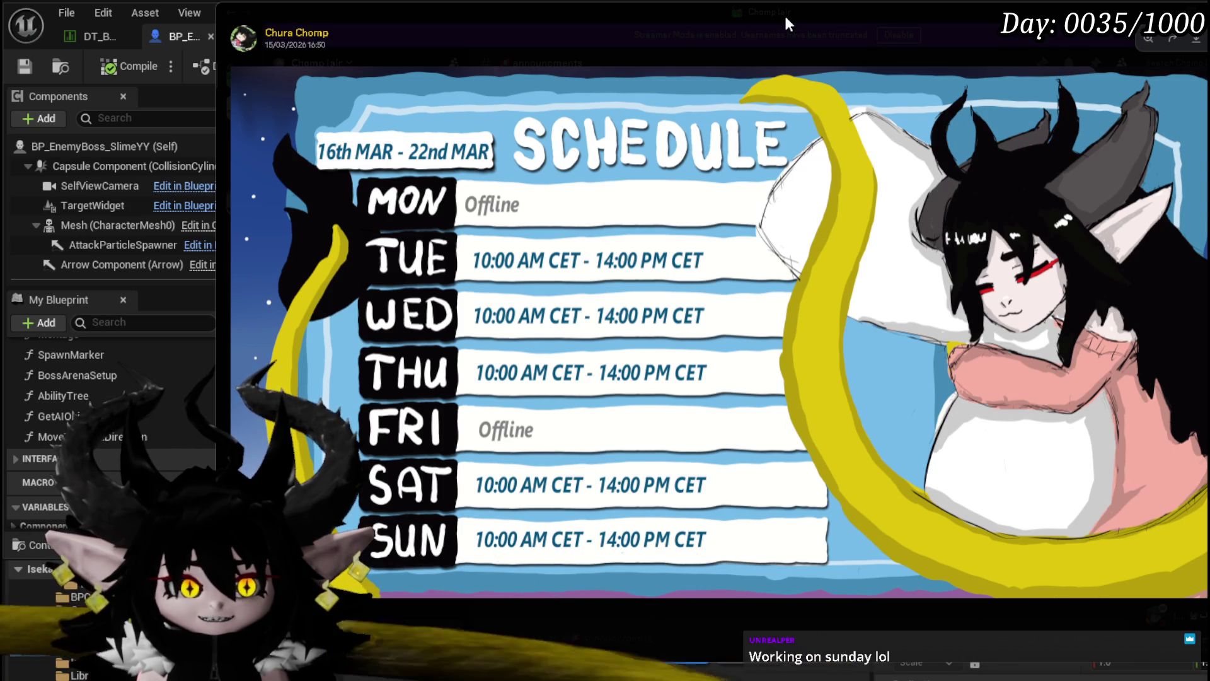
left_click(706, 154)
left_click(726, 126)
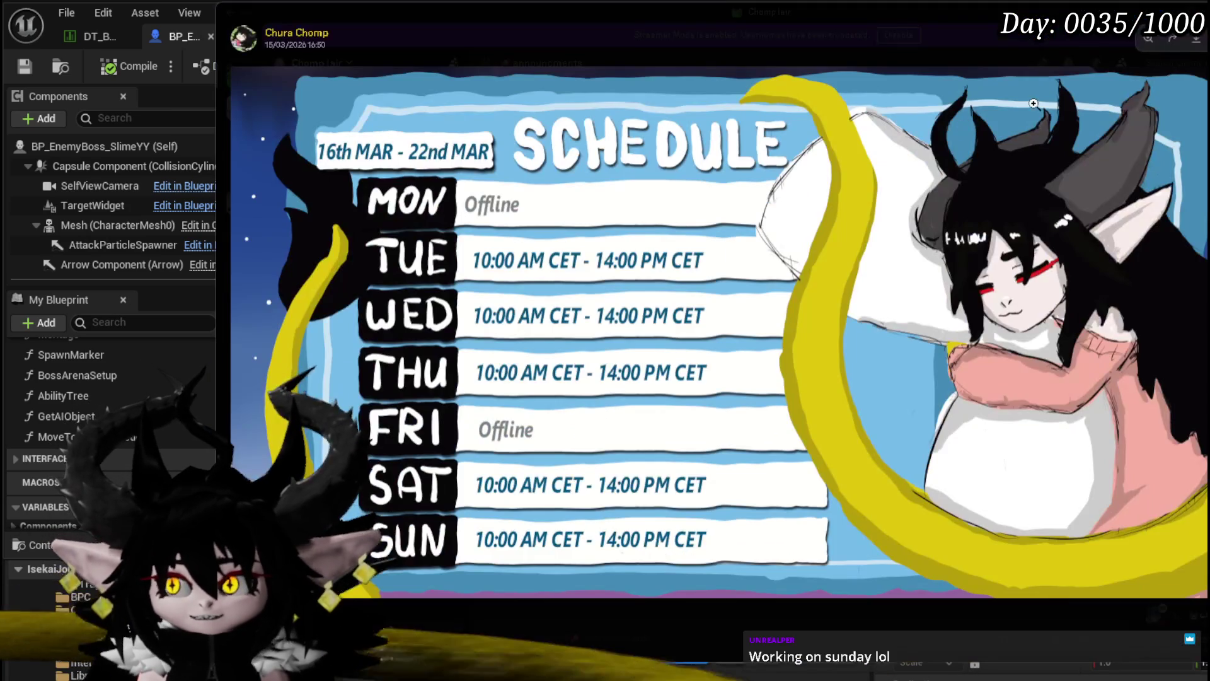
key("Escape")
left_click(668, 304)
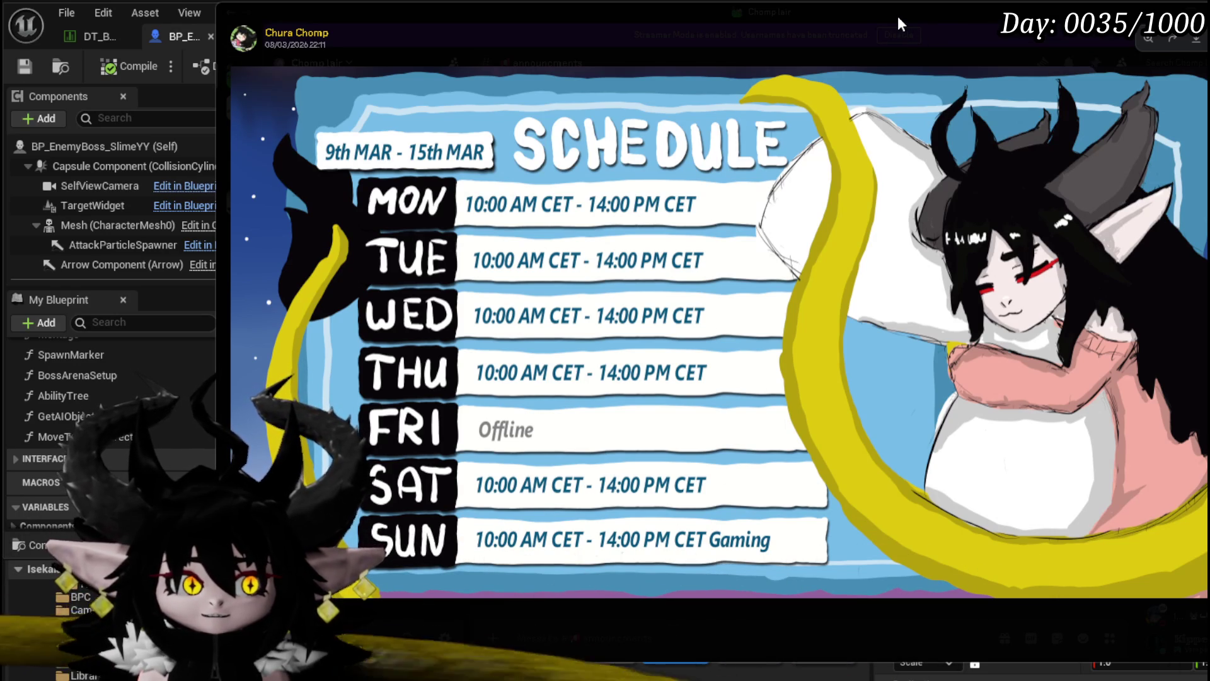
key("alt+Tab")
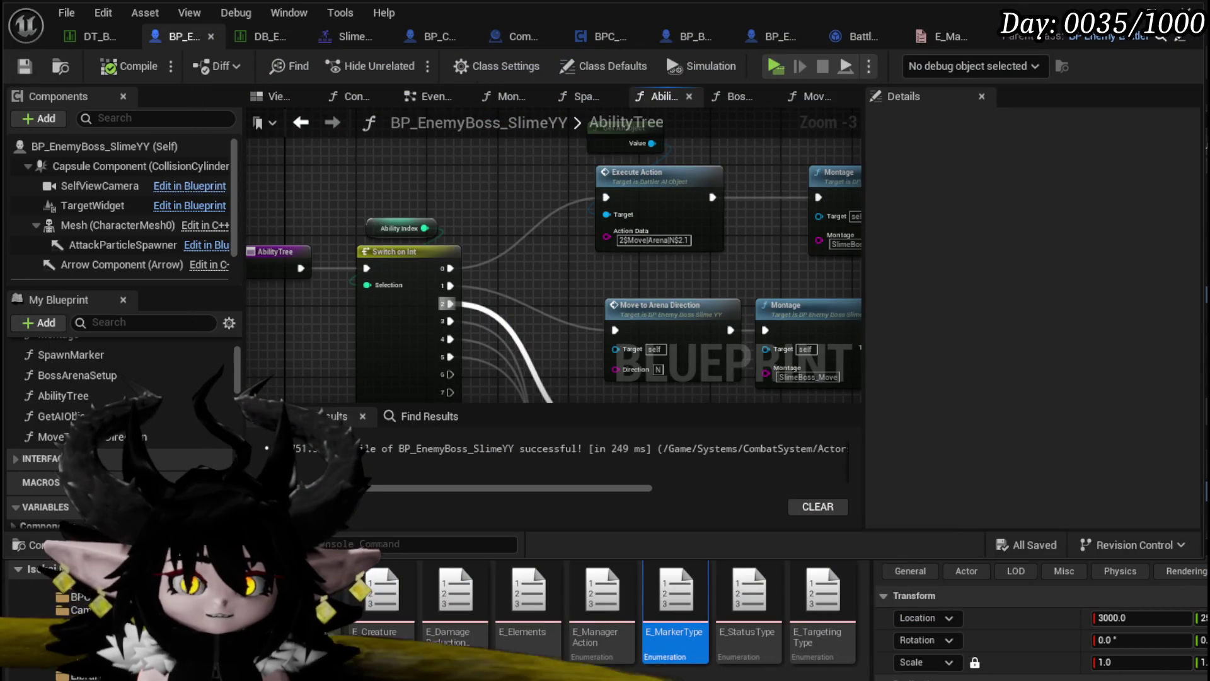